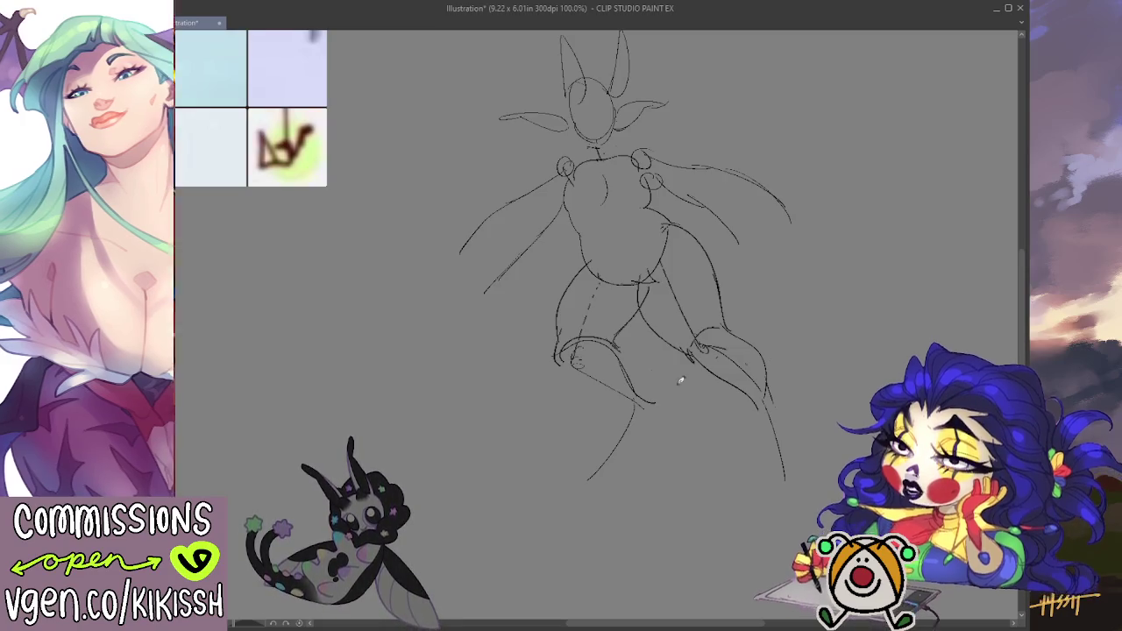
- Extend the creature's lower leg with a pencil stroke down toward the foot
left_click_drag(556, 368, 624, 404)
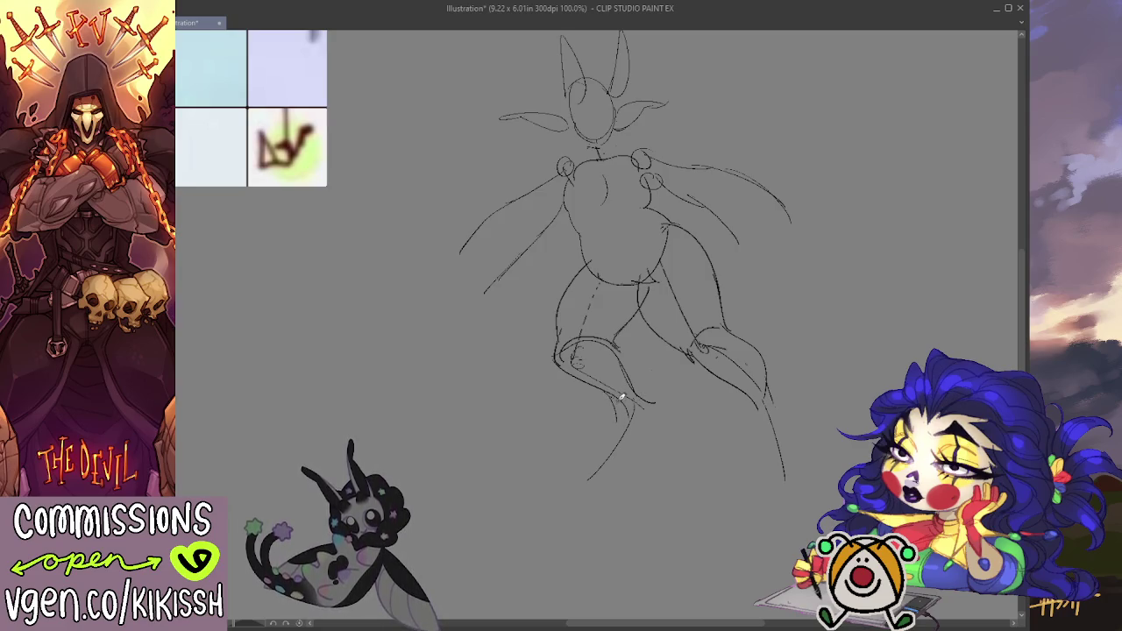
- Undo a trial lower-leg stroke, then sketch the left and right arms down from the shoulders
left_click_drag(596, 471, 637, 438)
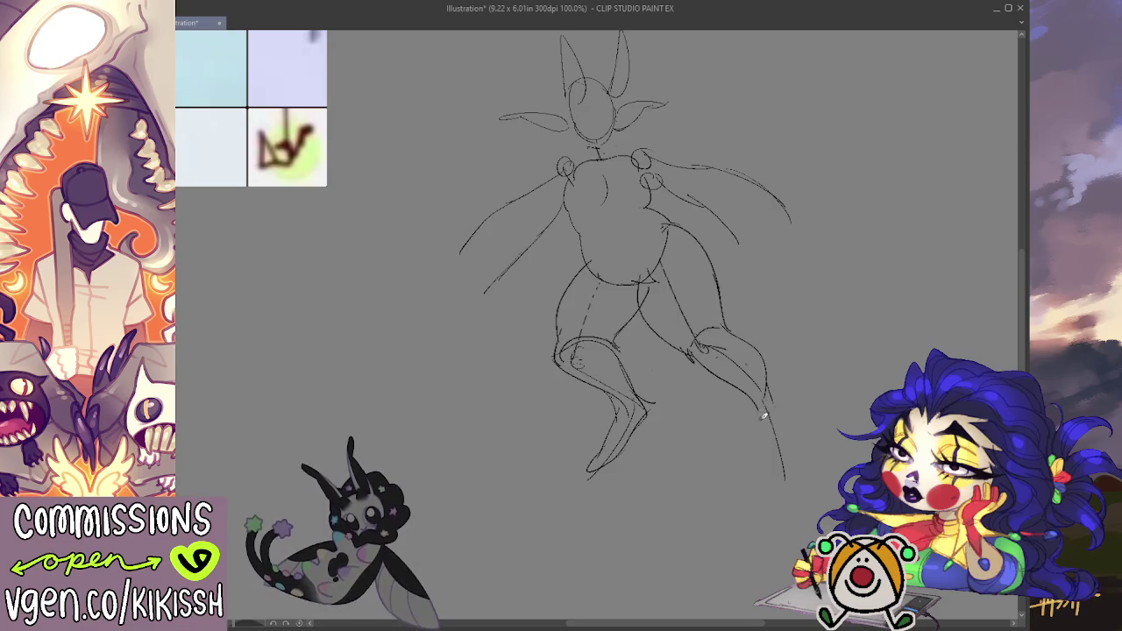
key("ctrl+z")
key("ctrl+z")
key("ctrl+z")
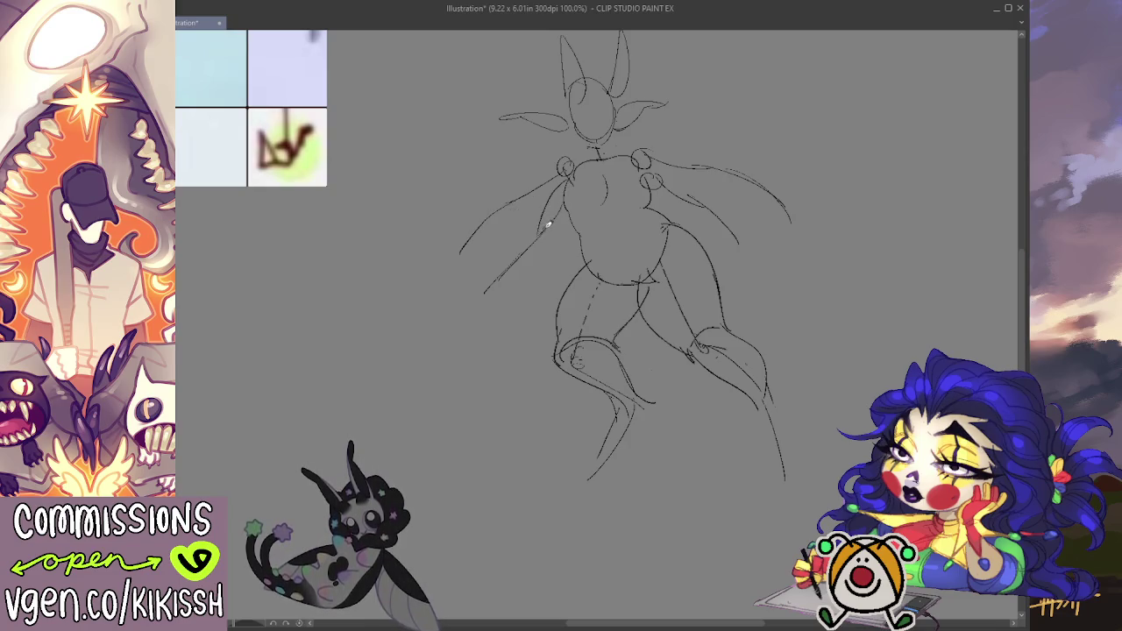
mouse_move(570, 181)
left_mouse_down()
mouse_move(482, 285)
mouse_move(525, 279)
mouse_move(550, 237)
left_mouse_up()
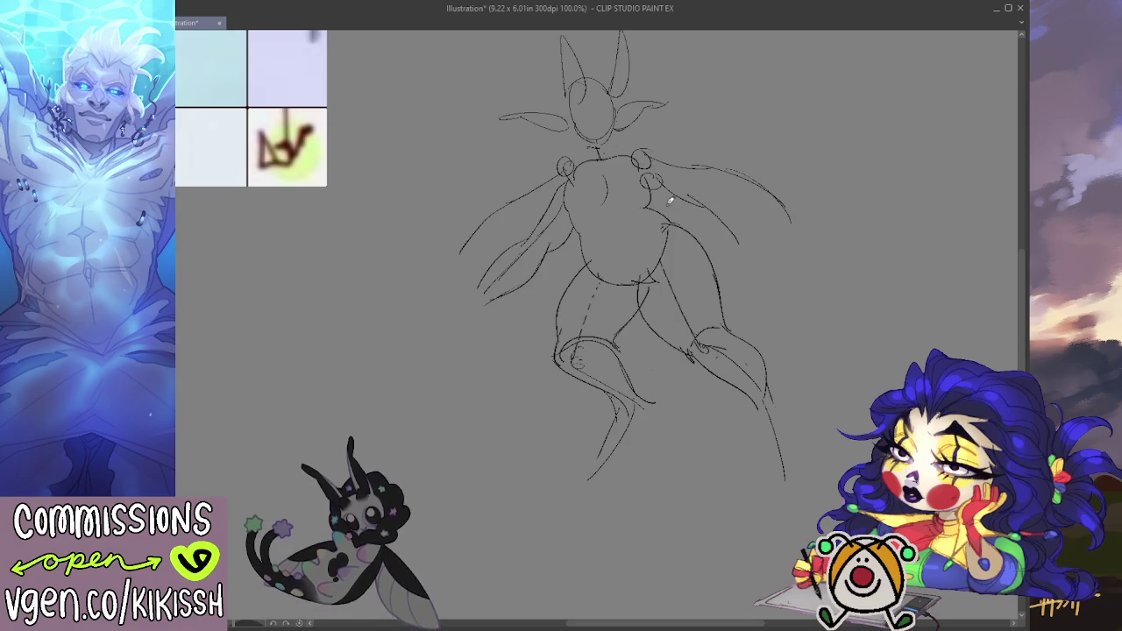
mouse_move(657, 174)
left_mouse_down()
mouse_move(703, 202)
mouse_move(718, 237)
left_mouse_up()
left_click_drag(696, 195, 747, 262)
left_click_drag(707, 228, 668, 203)
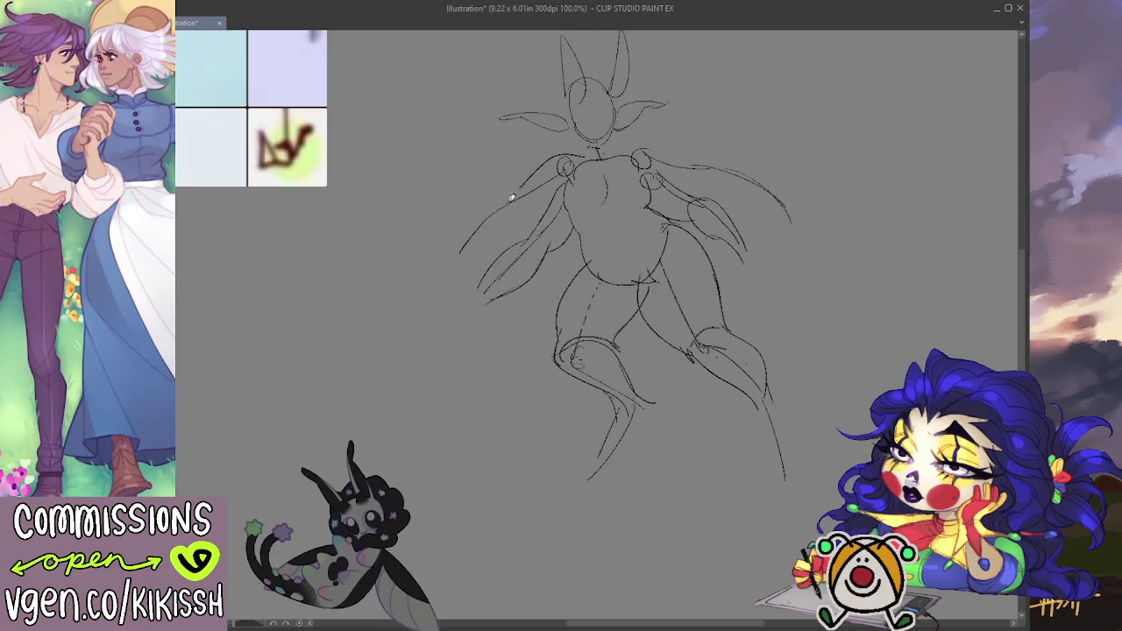
mouse_move(559, 151)
left_mouse_down()
mouse_move(504, 202)
mouse_move(449, 283)
mouse_move(524, 207)
left_mouse_up()
key("ctrl+z")
left_click_drag(480, 260, 522, 214)
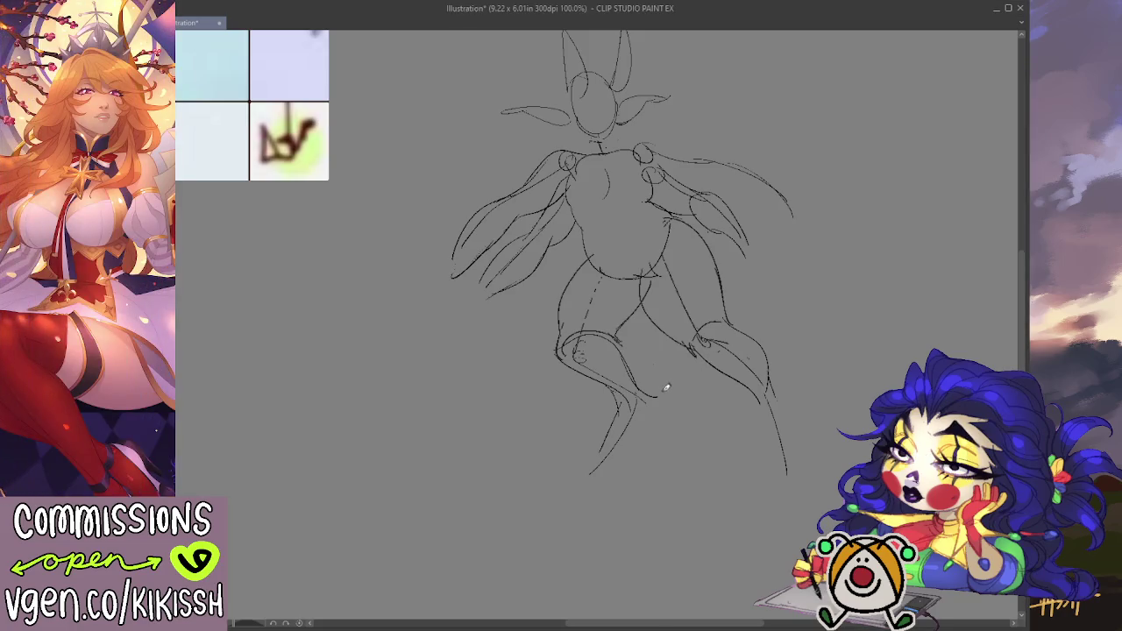
- Erase both lower legs and redraw them as shins ending in curled, clawed feet
left_click_drag(624, 410, 606, 445)
left_click_drag(759, 468, 772, 442)
mouse_move(621, 402)
left_mouse_down()
mouse_move(613, 454)
mouse_move(589, 471)
mouse_move(613, 458)
mouse_move(614, 476)
mouse_move(634, 458)
mouse_move(642, 403)
mouse_move(649, 429)
mouse_move(638, 459)
left_mouse_up()
mouse_move(762, 400)
left_mouse_down()
mouse_move(757, 442)
mouse_move(771, 478)
mouse_move(789, 462)
mouse_move(793, 478)
mouse_move(799, 442)
mouse_move(769, 392)
left_mouse_up()
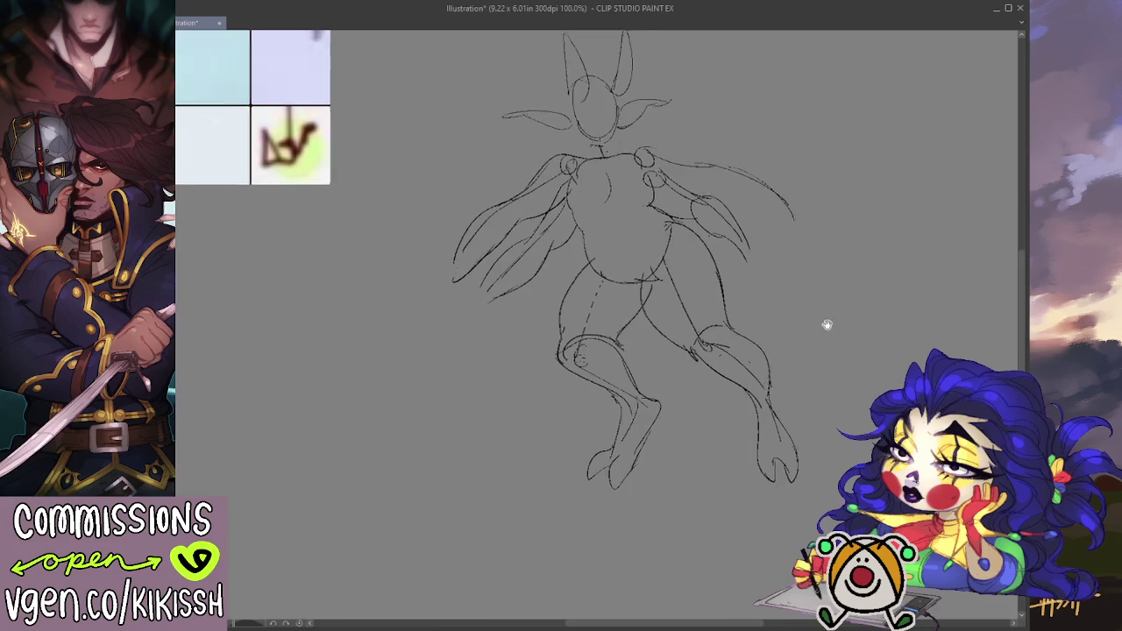
left_click_drag(826, 325, 846, 351)
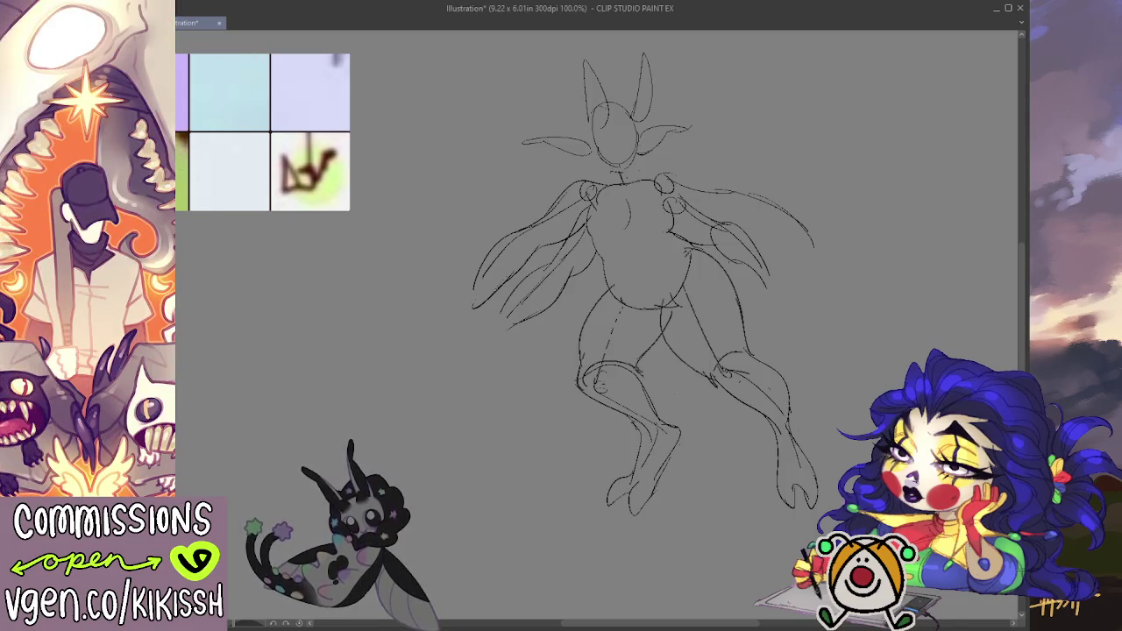
key("h")
key("h")
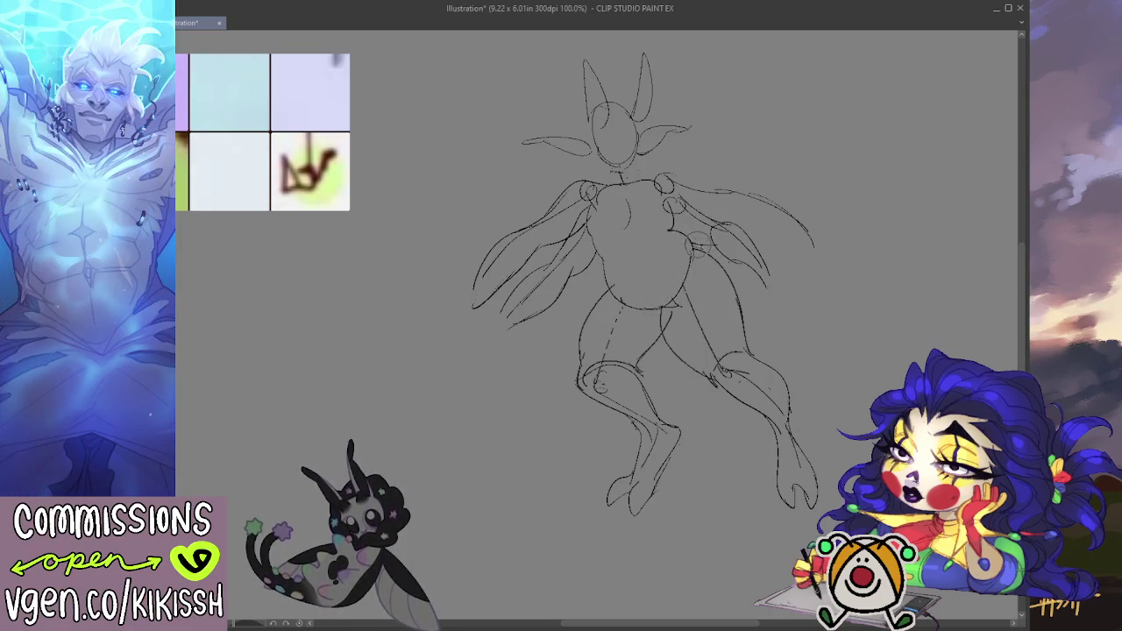
scroll(852, 206, "down", 2)
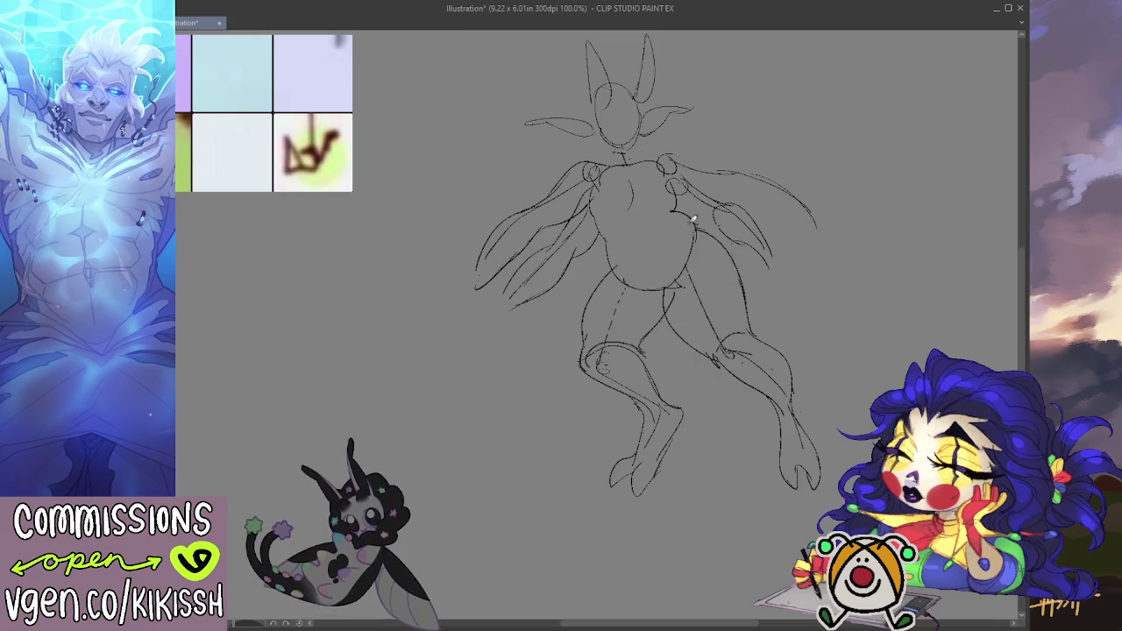
- Draw a long sweeping tail curve from the leg with an upward arcing stroke, redoing attempts
left_click_drag(706, 361, 884, 378)
key("ctrl+z")
left_click_drag(706, 362, 898, 360)
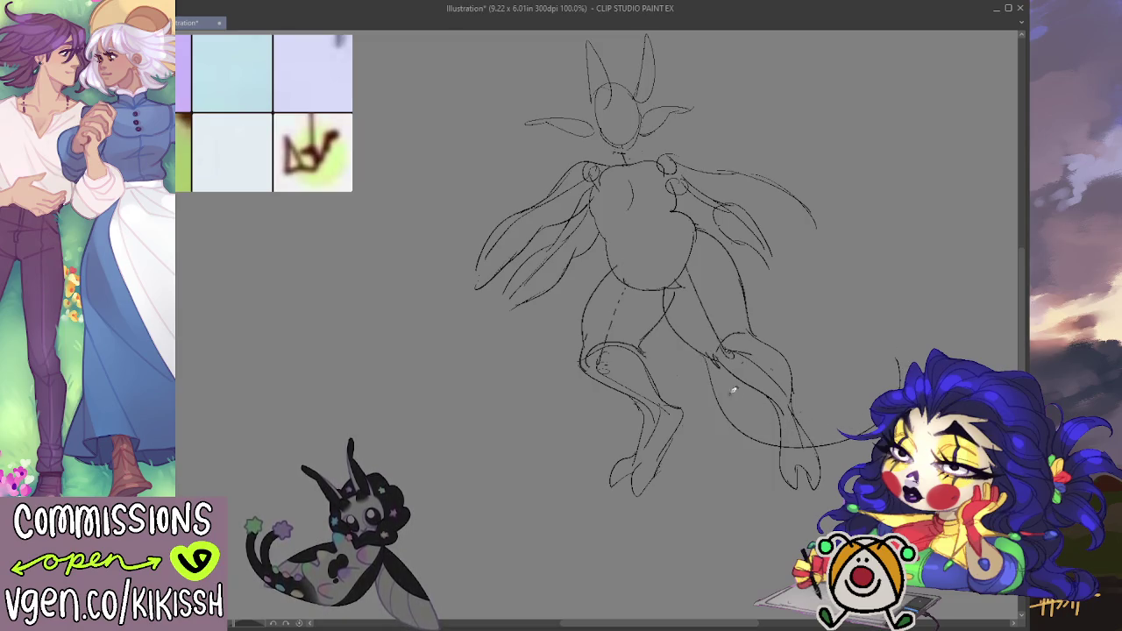
mouse_move(724, 355)
left_mouse_down()
mouse_move(822, 423)
mouse_move(835, 313)
left_mouse_up()
key("ctrl+z")
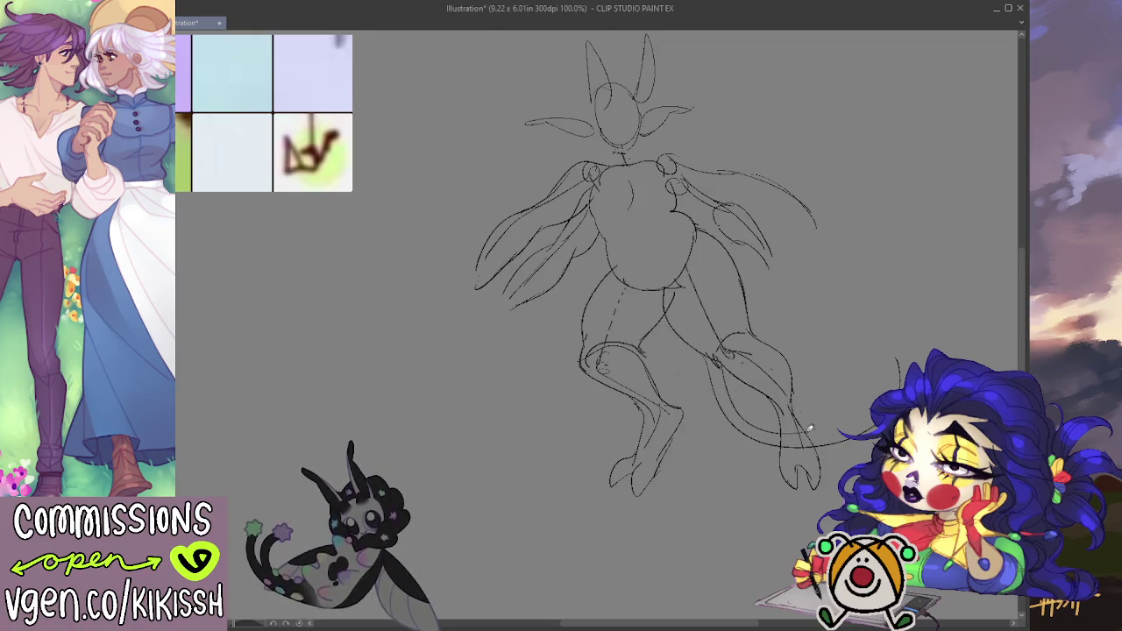
mouse_move(837, 421)
left_mouse_down()
mouse_move(838, 332)
mouse_move(840, 428)
left_mouse_up()
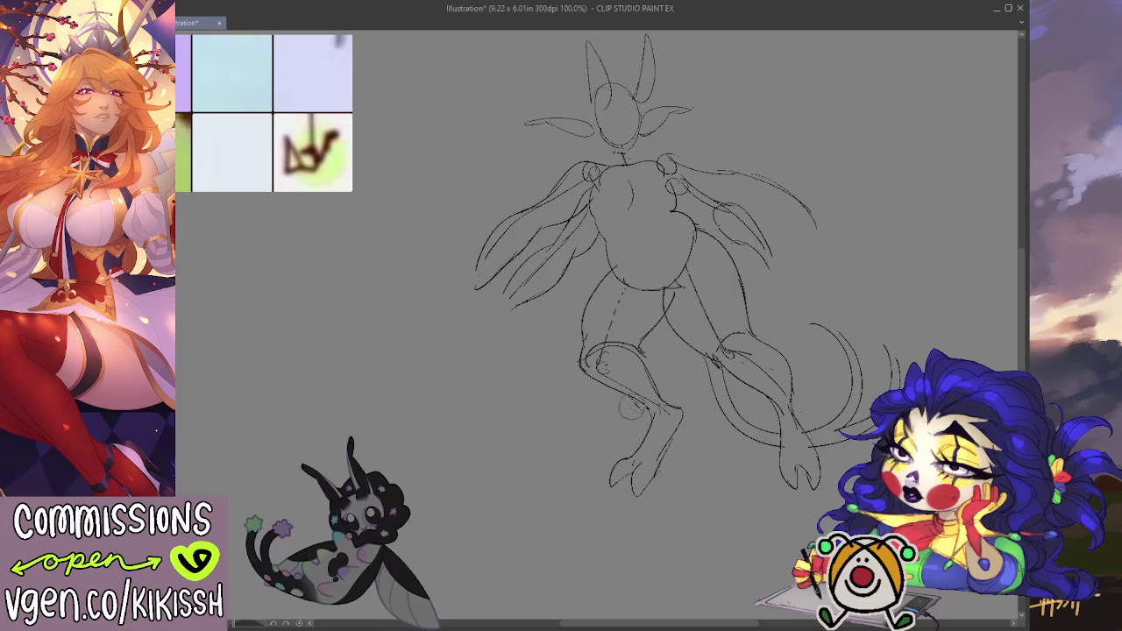
left_click_drag(864, 371, 824, 408)
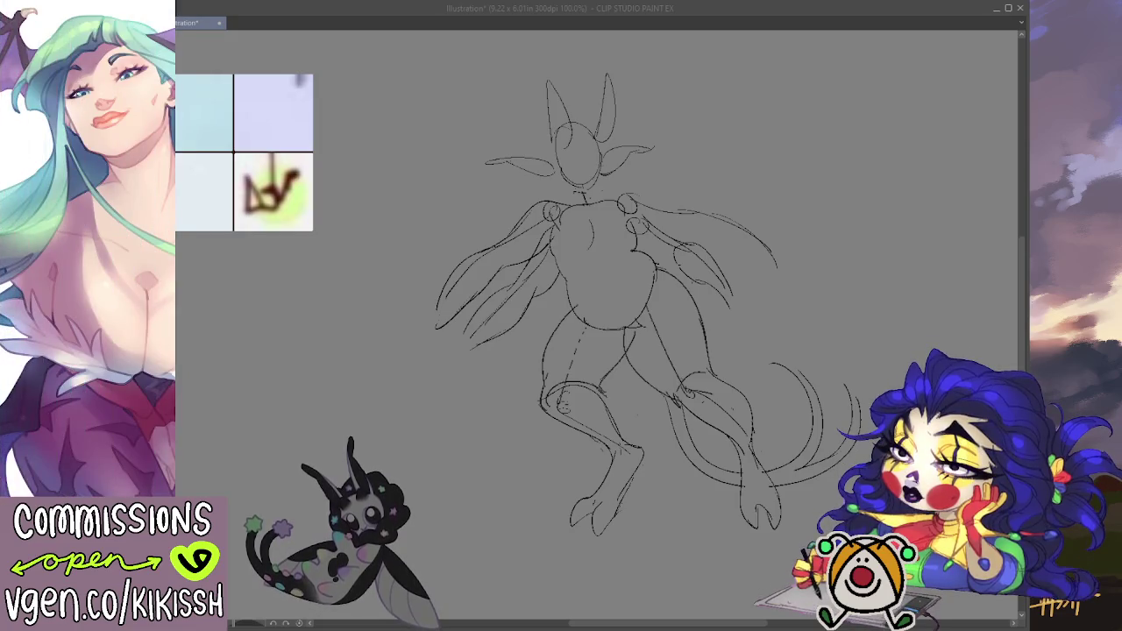
- Erase the horn line above the head and redraw the head as a rounder oval
key("alt+Tab")
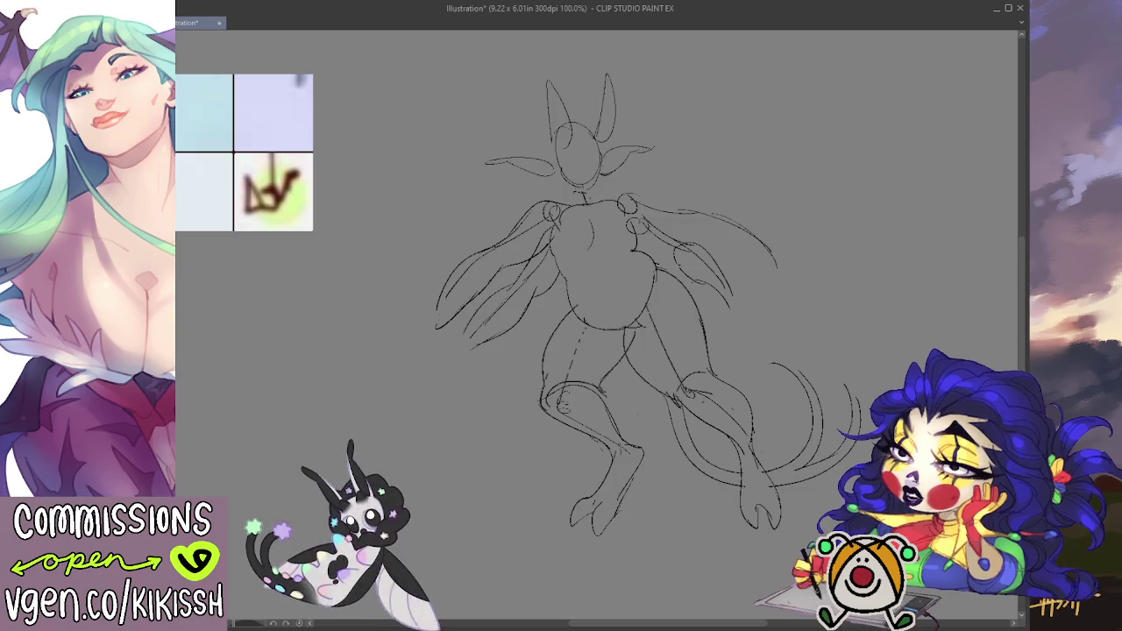
mouse_move(553, 131)
left_mouse_down()
mouse_move(549, 83)
mouse_move(565, 140)
mouse_move(585, 145)
mouse_move(605, 101)
left_mouse_up()
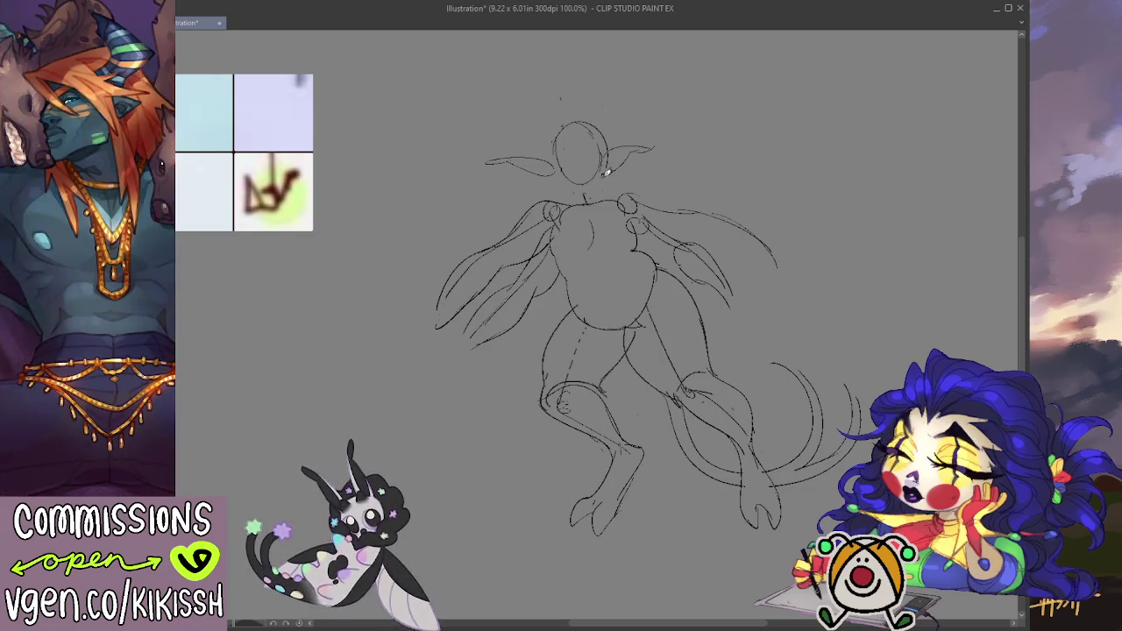
left_click_drag(565, 122, 603, 162)
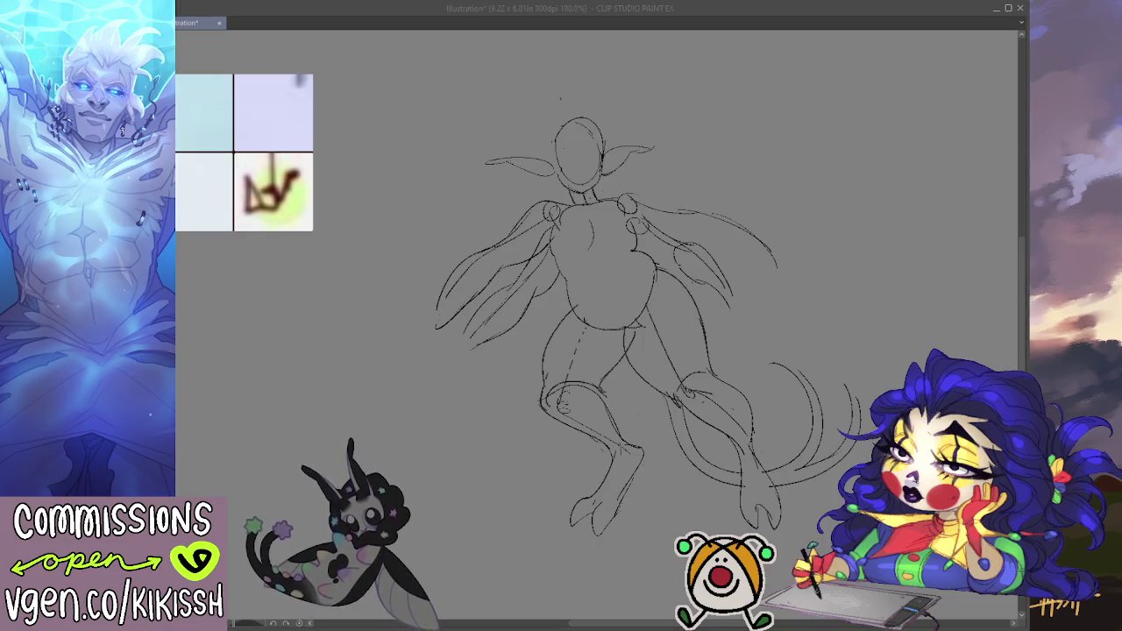
- Erase the old head outline, neck and ears, and draw a new arc over the head
left_click_drag(544, 166, 604, 131)
mouse_move(583, 184)
left_mouse_down()
mouse_move(576, 128)
mouse_move(651, 150)
mouse_move(596, 95)
mouse_move(501, 158)
left_mouse_up()
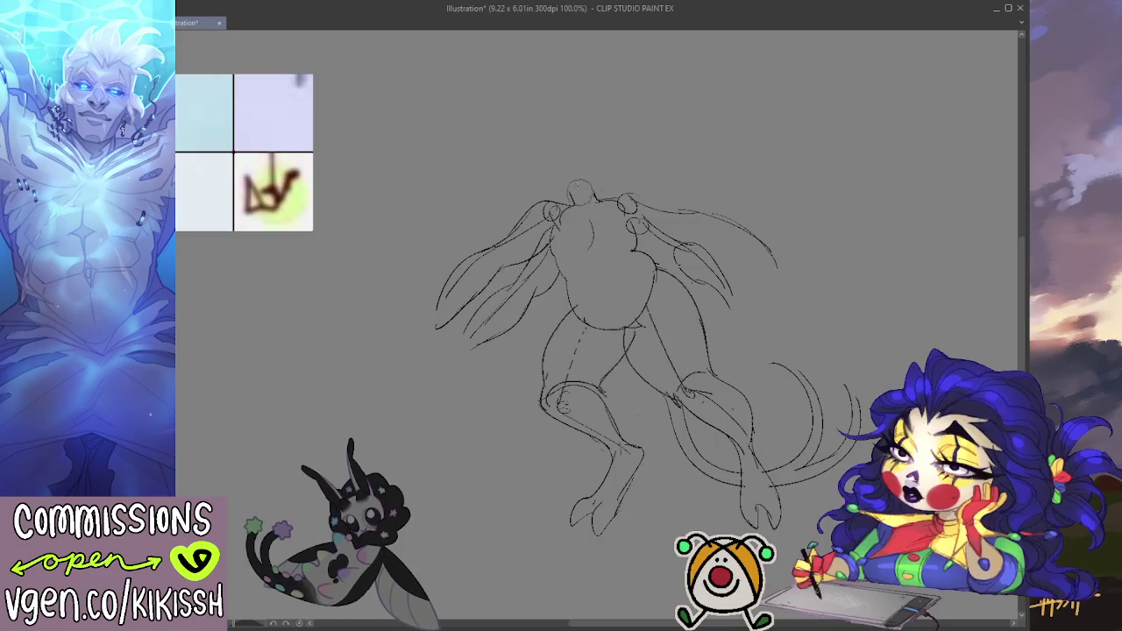
mouse_move(596, 193)
left_mouse_down()
mouse_move(665, 211)
mouse_move(627, 189)
left_mouse_up()
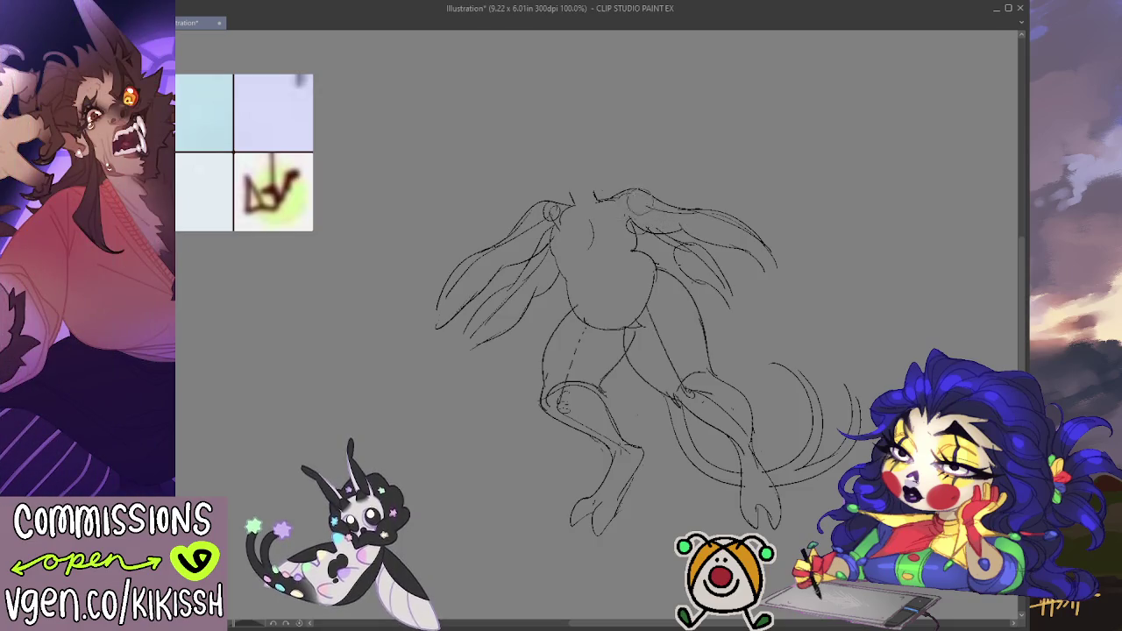
left_click_drag(833, 224, 830, 209)
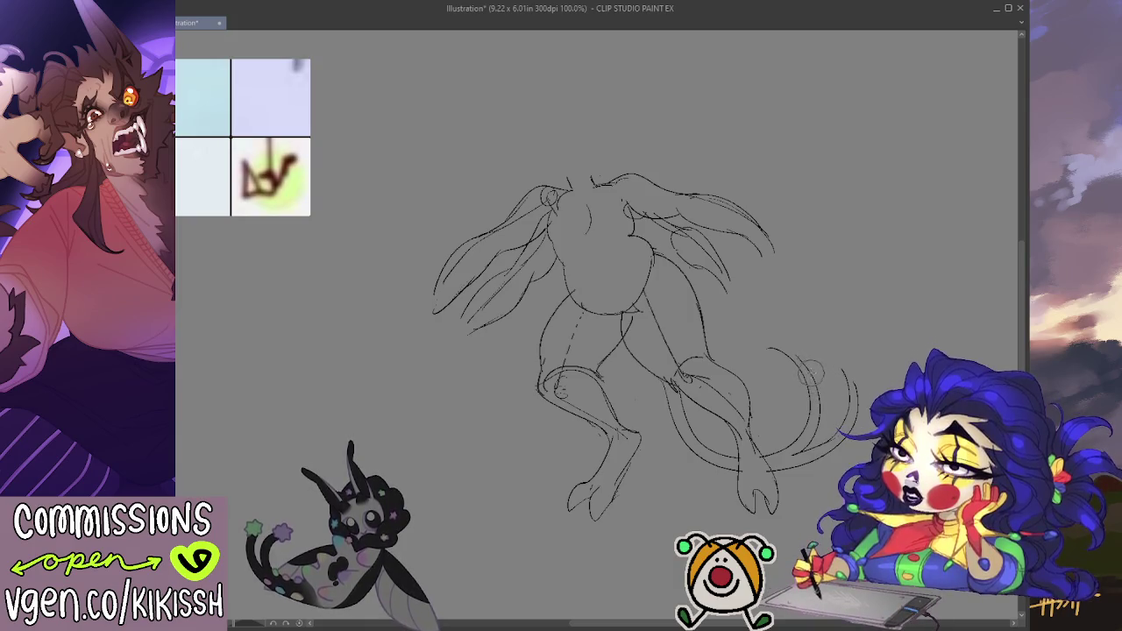
- Erase most of the tail curves and rough in the lower leg and knee
left_click_drag(820, 360, 728, 469)
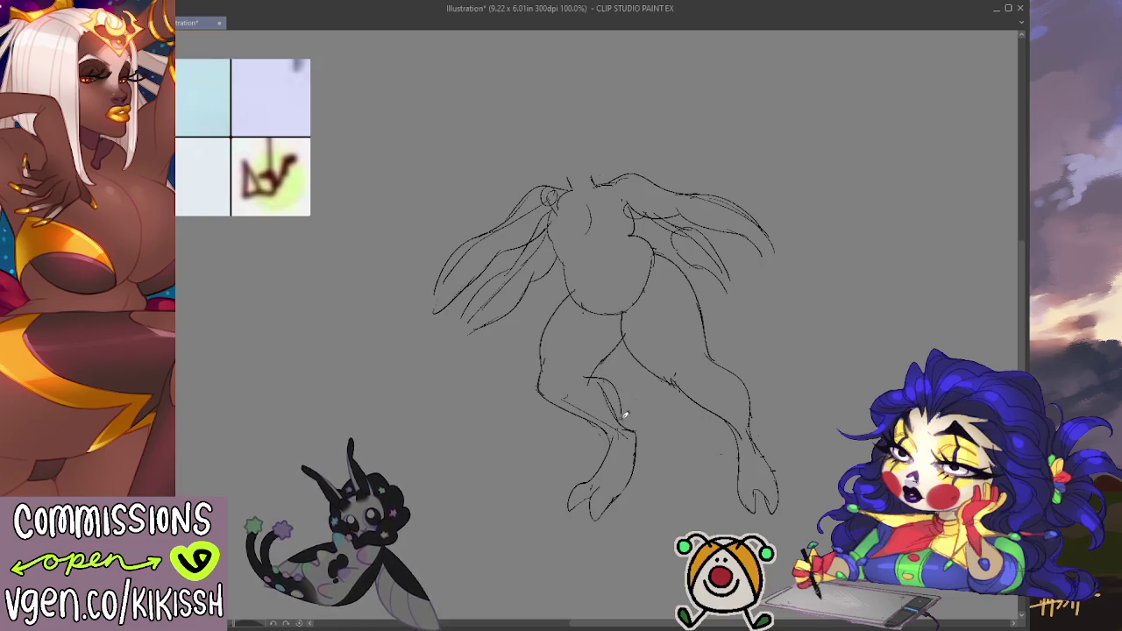
left_click_drag(619, 390, 603, 376)
mouse_move(632, 424)
left_mouse_down()
mouse_move(606, 381)
mouse_move(579, 374)
left_mouse_up()
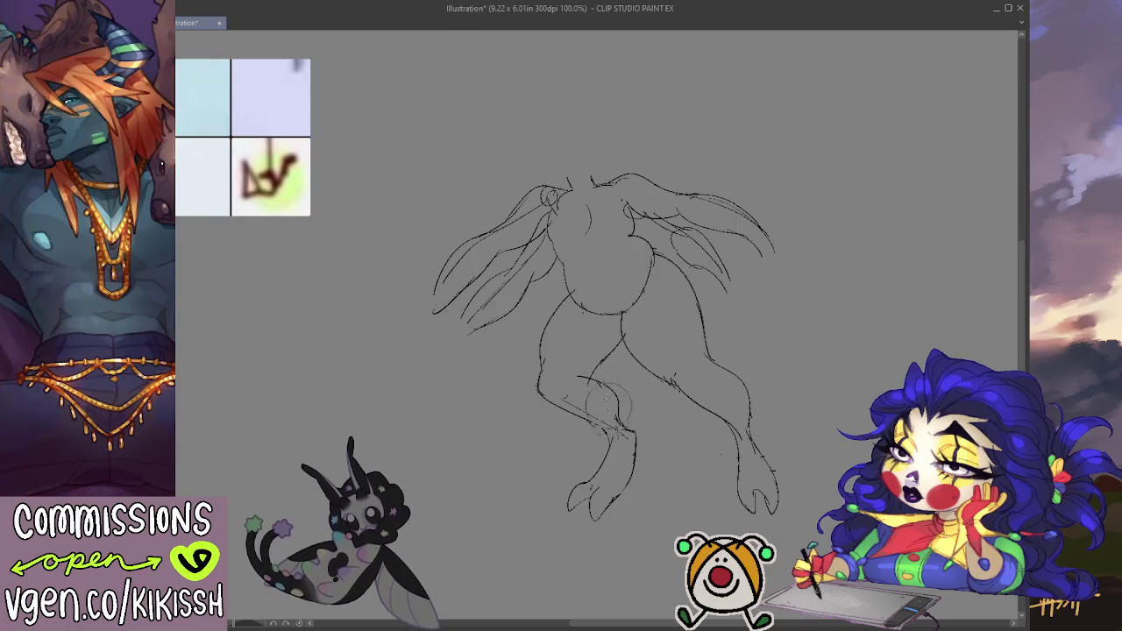
left_click_drag(812, 268, 824, 292)
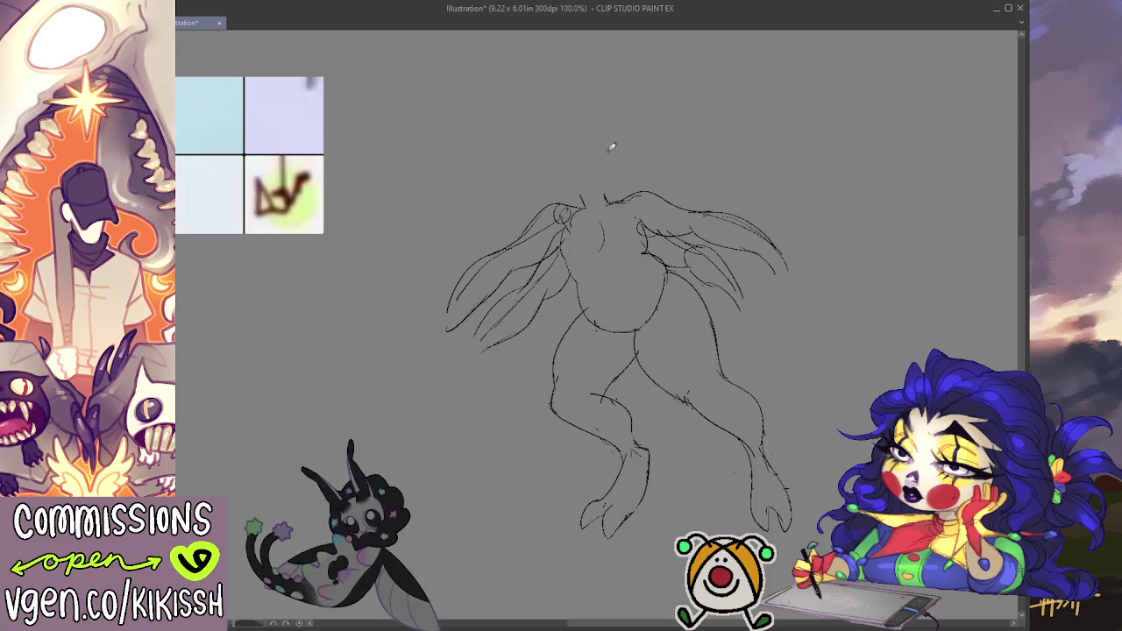
- Draw a larger oval head slightly higher above the body, replacing the first attempt
left_click_drag(577, 132, 628, 149)
key("ctrl+z")
left_click_drag(598, 112, 577, 153)
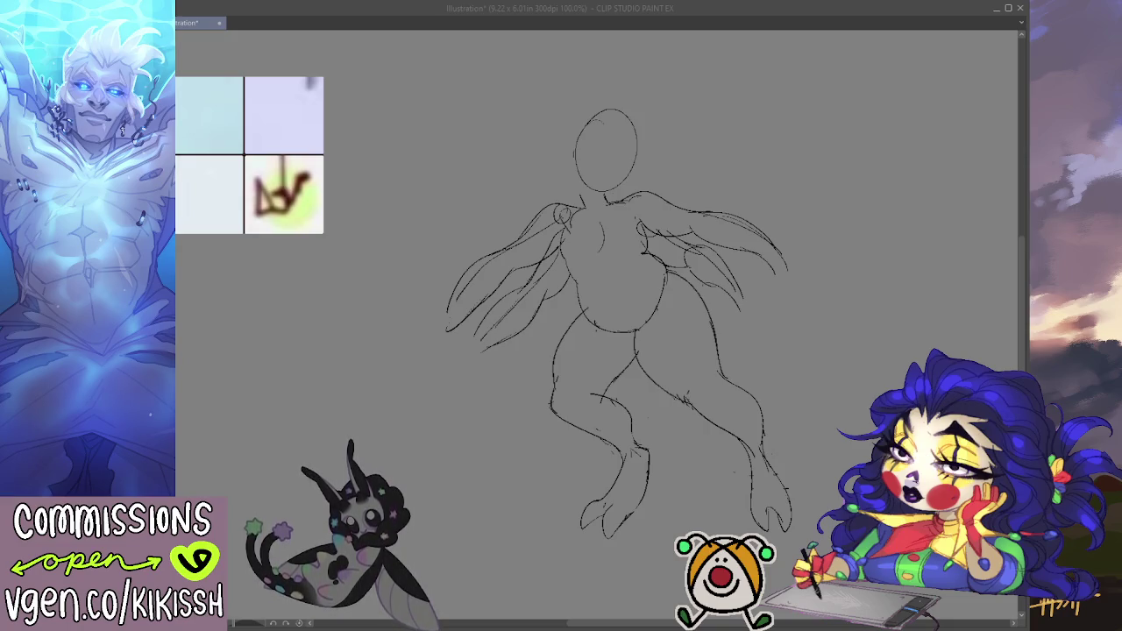
- Undo a trial chest line across the torso and draw two tall pointed ears on the head
key("alt+Tab")
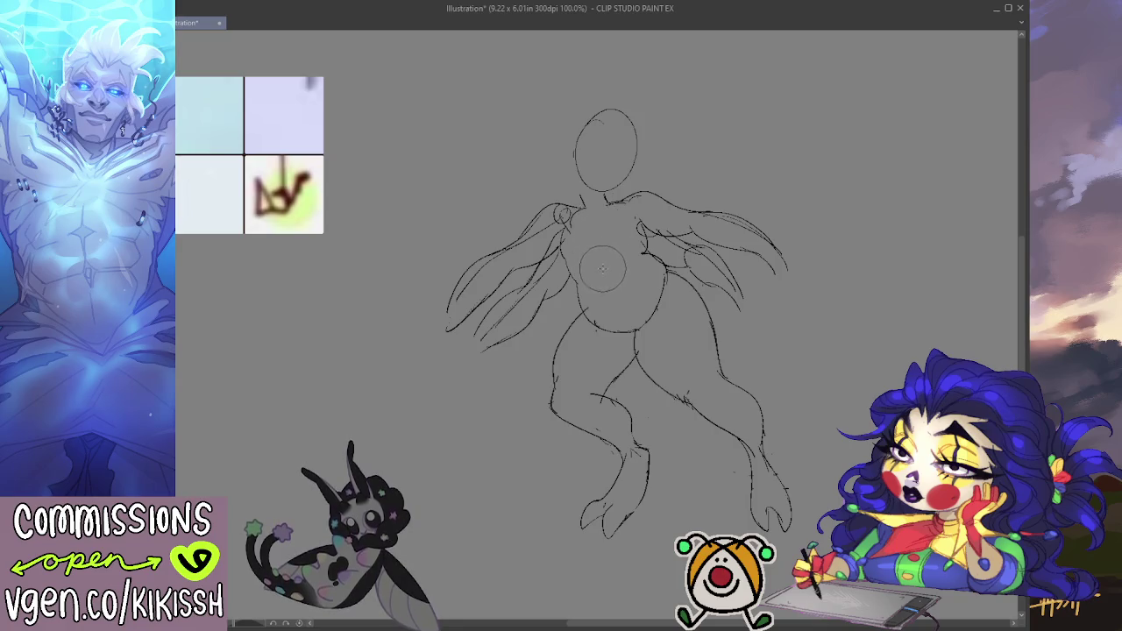
left_click_drag(587, 260, 640, 254)
key("ctrl+z")
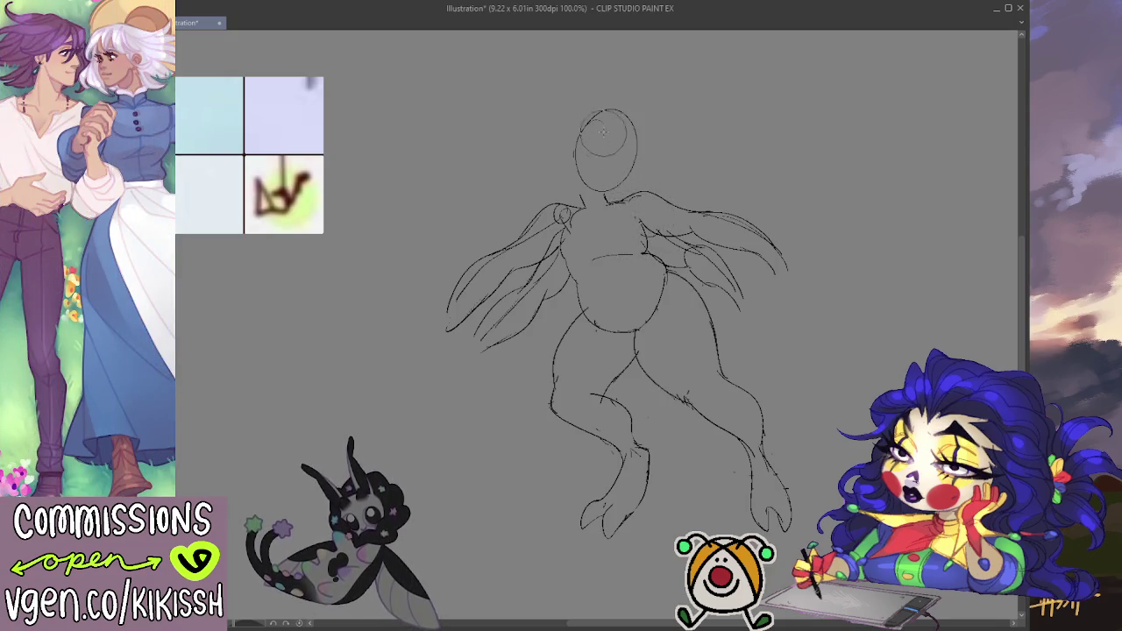
mouse_move(592, 109)
left_mouse_down()
mouse_move(616, 104)
mouse_move(646, 150)
left_mouse_up()
mouse_move(634, 110)
left_mouse_down()
mouse_move(656, 85)
mouse_move(646, 146)
left_mouse_up()
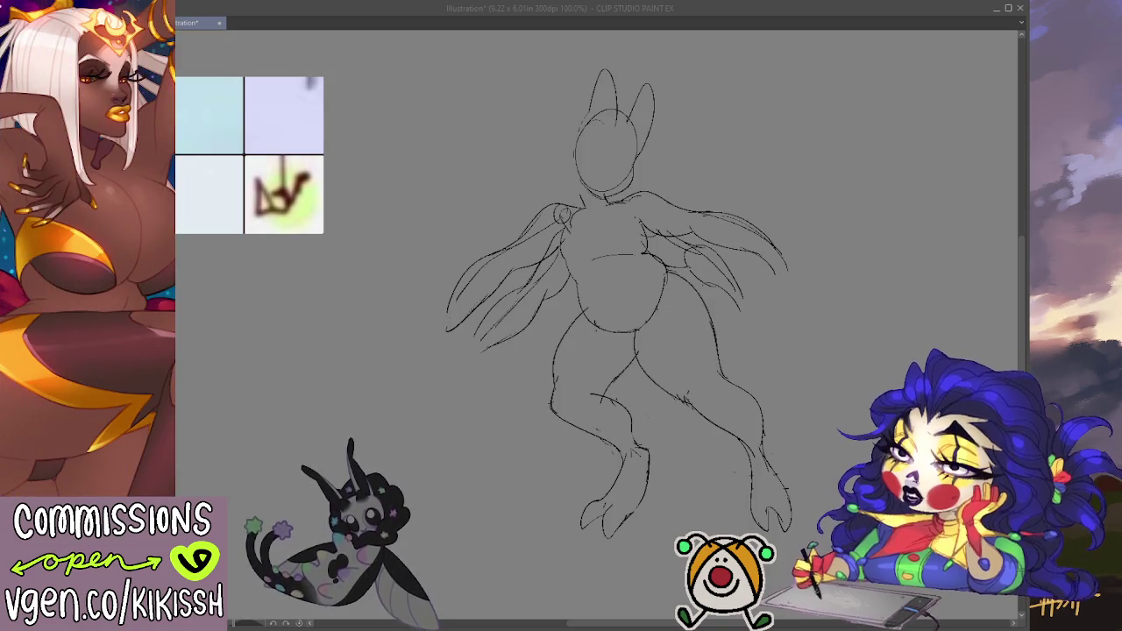
- Erase the upright ears, draw long ears sweeping left and right, and add small head tufts
mouse_move(631, 61)
left_mouse_down()
mouse_move(613, 132)
mouse_move(596, 87)
left_mouse_up()
mouse_move(622, 127)
left_mouse_down()
mouse_move(653, 87)
mouse_move(653, 131)
mouse_move(617, 153)
left_mouse_up()
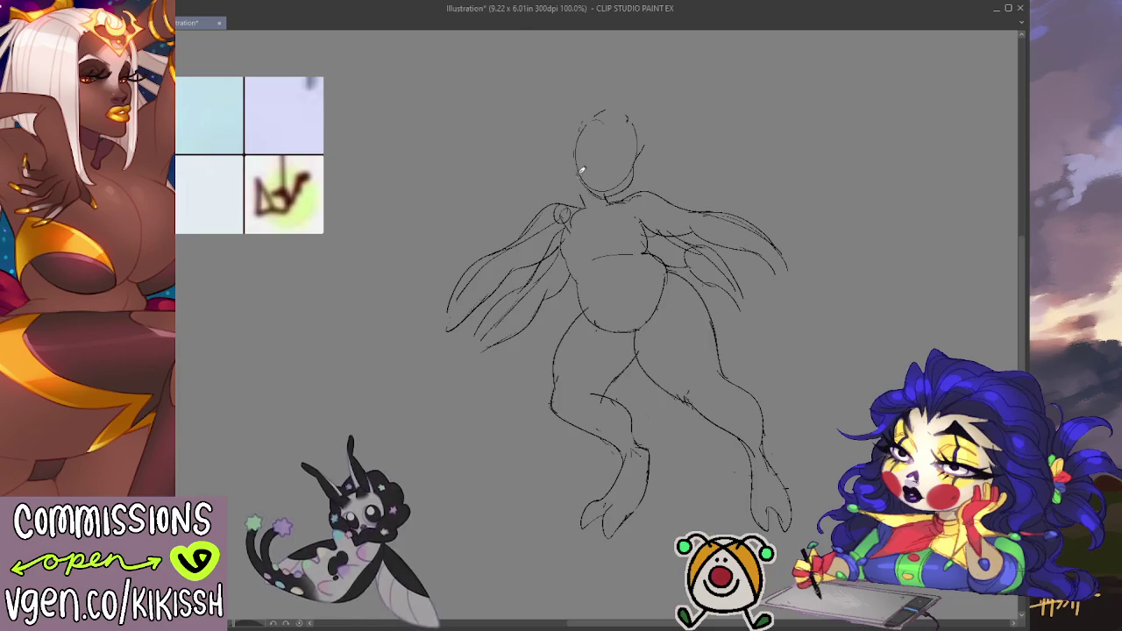
mouse_move(575, 149)
left_mouse_down()
mouse_move(501, 161)
mouse_move(585, 167)
left_mouse_up()
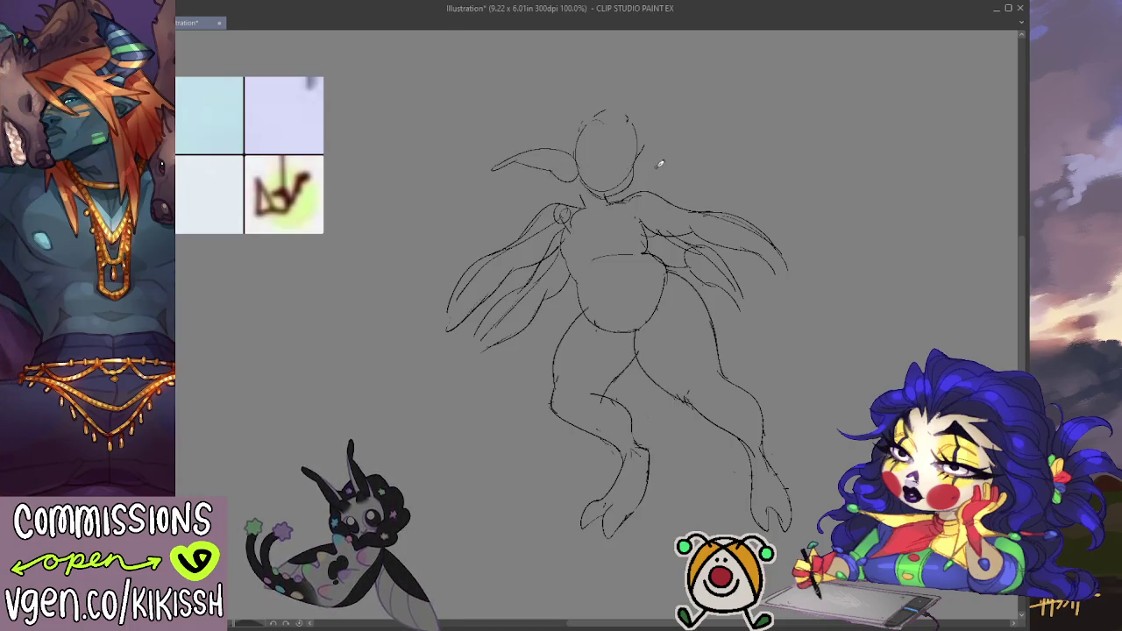
mouse_move(644, 147)
left_mouse_down()
mouse_move(683, 157)
mouse_move(631, 181)
left_mouse_up()
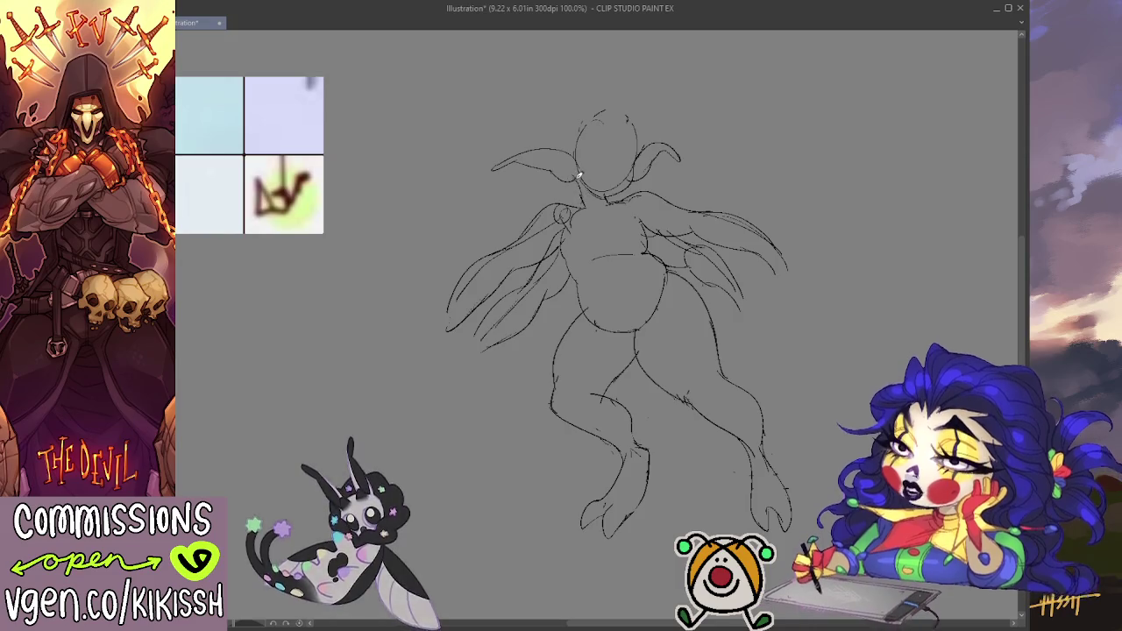
mouse_move(543, 153)
left_mouse_down()
mouse_move(527, 156)
mouse_move(529, 115)
mouse_move(609, 100)
left_mouse_up()
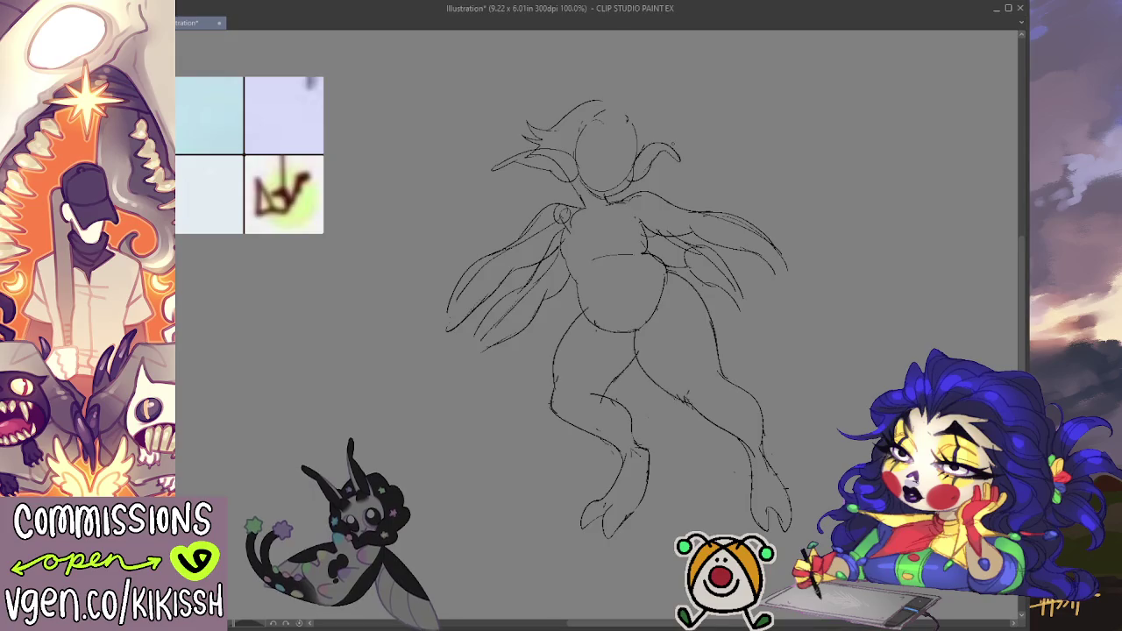
- Rub out part of the right ear's tip with the eraser
mouse_move(681, 160)
left_mouse_down()
mouse_move(667, 154)
mouse_move(678, 159)
left_mouse_up()
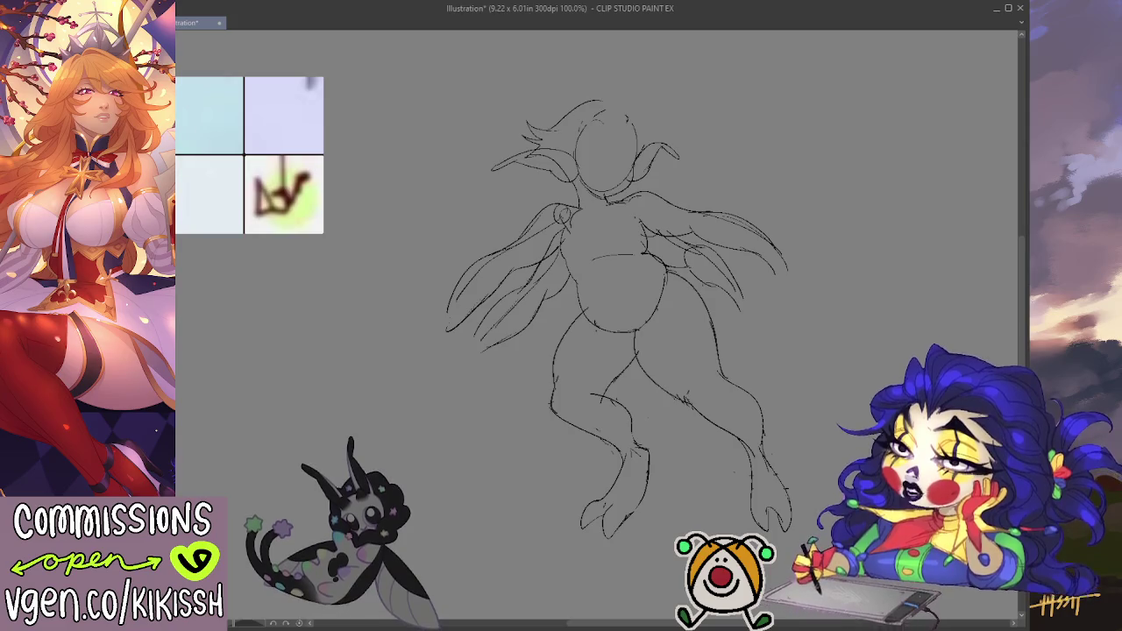
- Extend the left wing tip downward, undoing the hooked reshaping strokes
left_click_drag(456, 296, 415, 358)
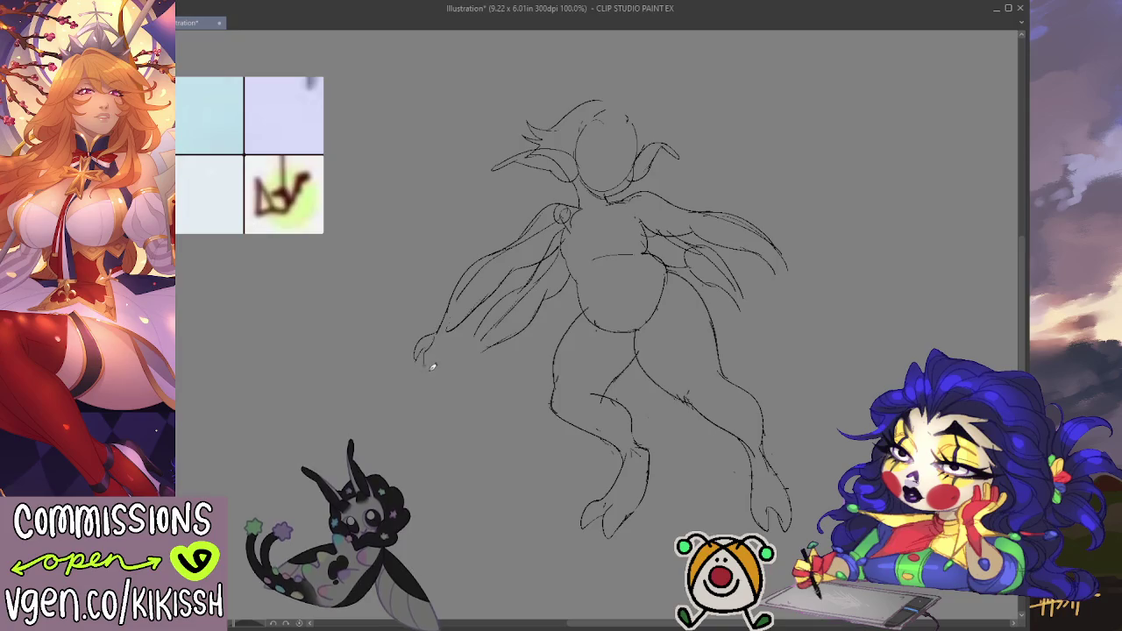
left_click_drag(417, 357, 455, 333)
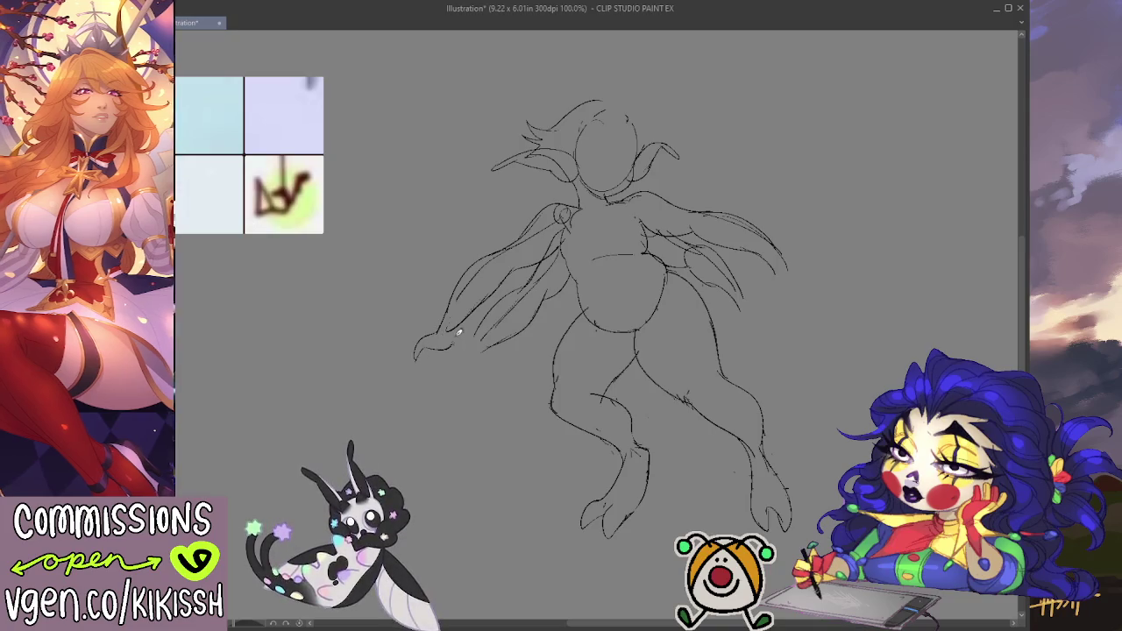
key("ctrl+z")
key("ctrl+z")
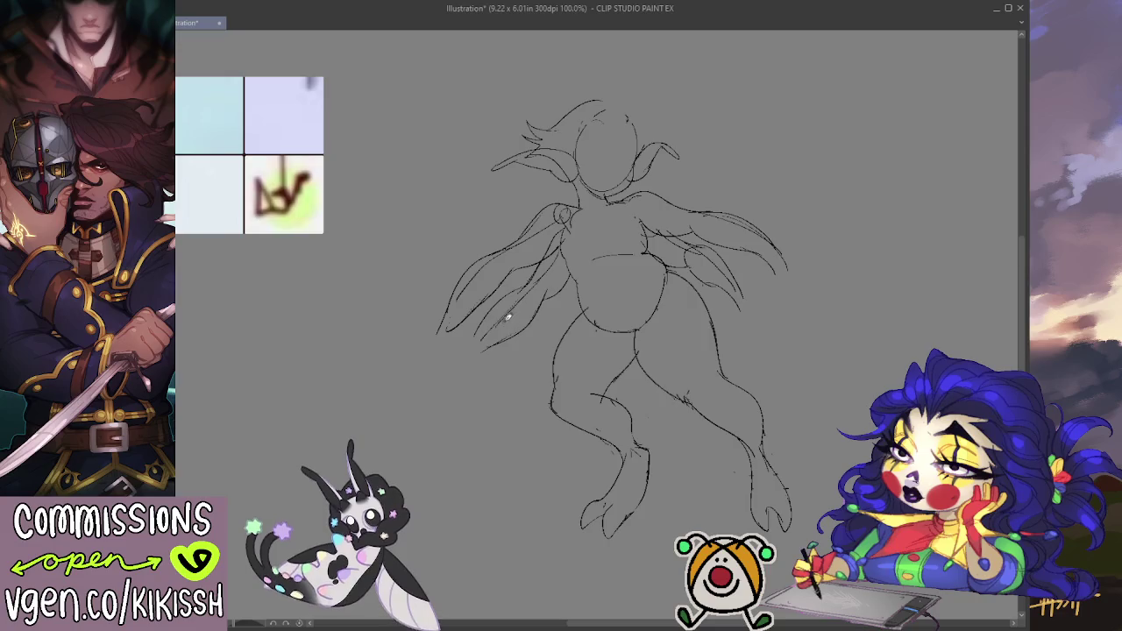
- Switch brush, stroke the right wing's upper edge twice, and sketch a tall loop left of the figure
key("e")
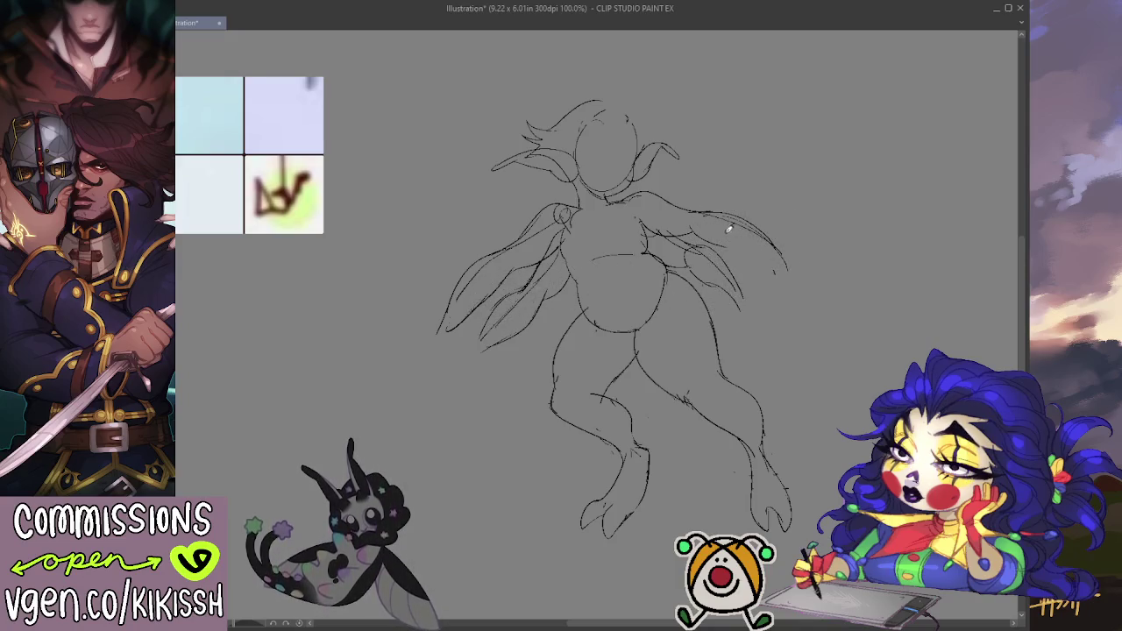
left_click_drag(703, 238, 768, 256)
left_click_drag(706, 235, 778, 261)
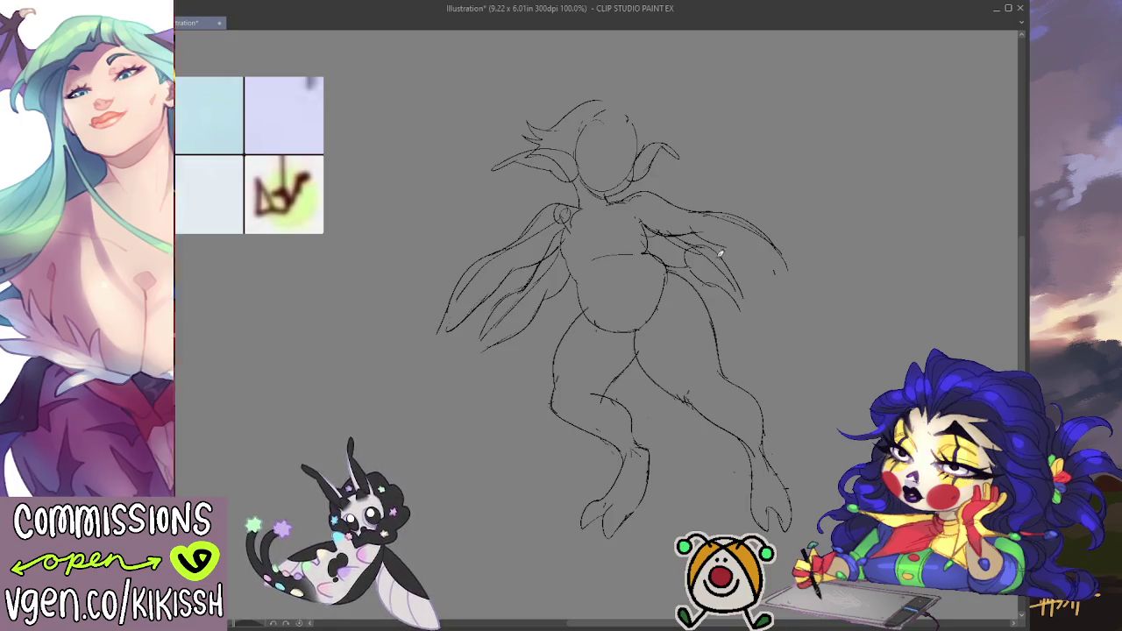
mouse_move(309, 333)
left_mouse_down()
mouse_move(300, 460)
mouse_move(332, 312)
left_mouse_up()
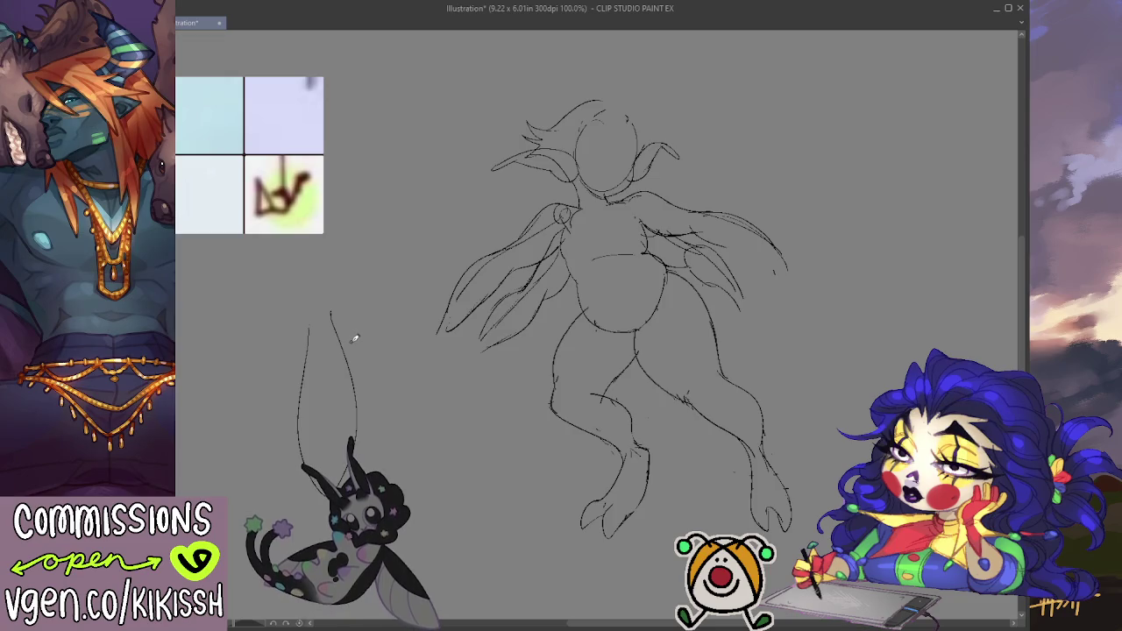
- Move the figure higher in view, draw then undo an arrow, and remove the loop sketch
left_click_drag(350, 370, 333, 301)
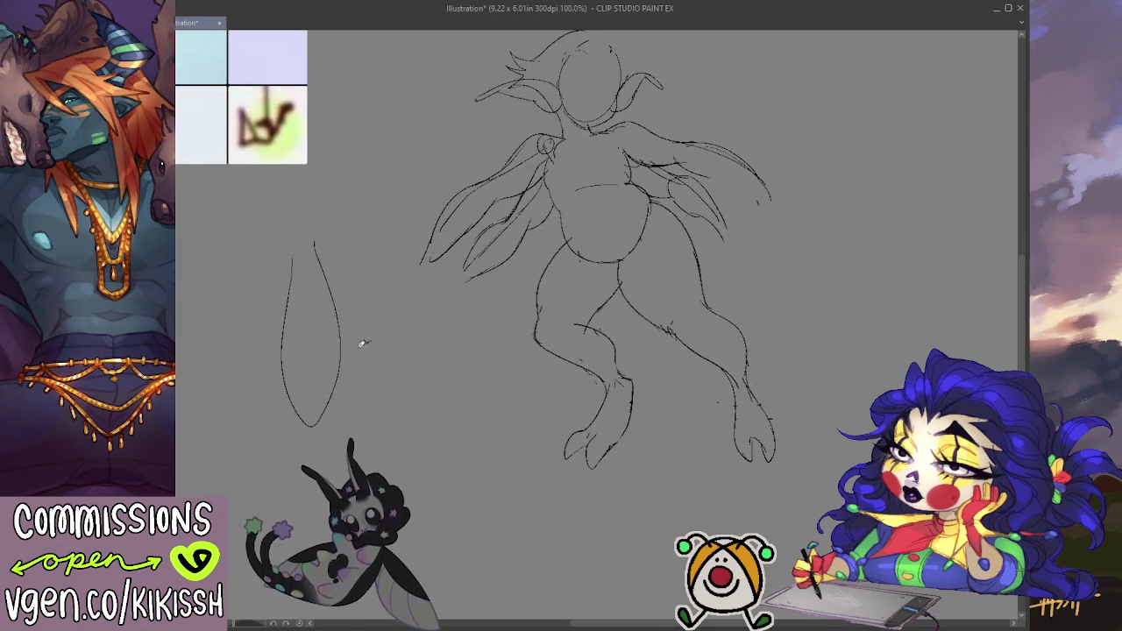
left_click_drag(361, 348, 411, 347)
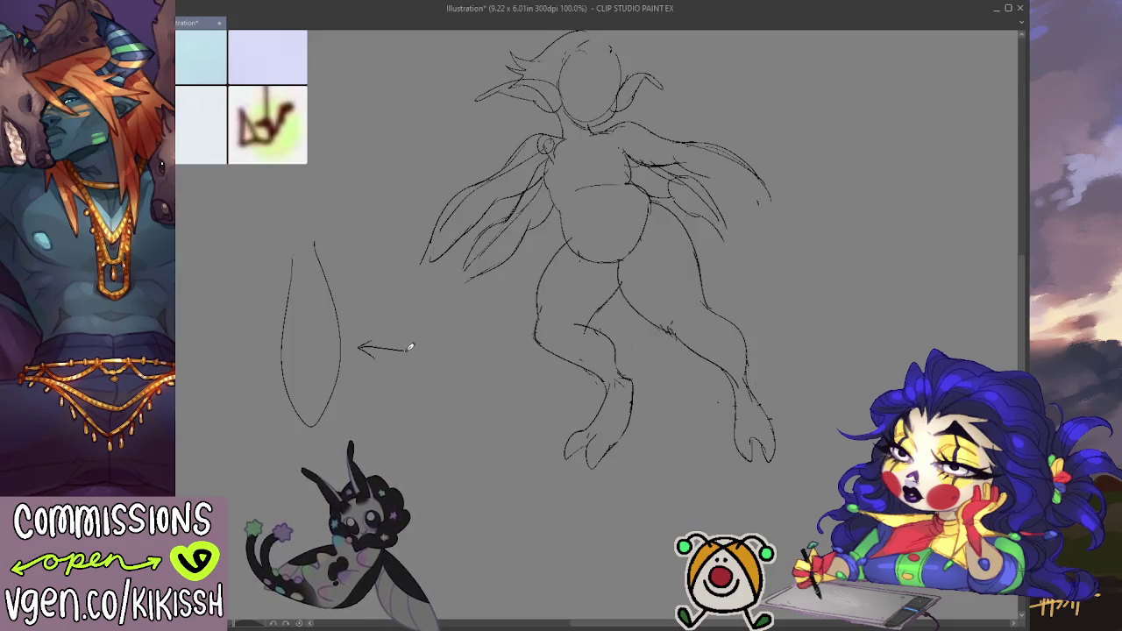
key("ctrl+z")
key("ctrl+z")
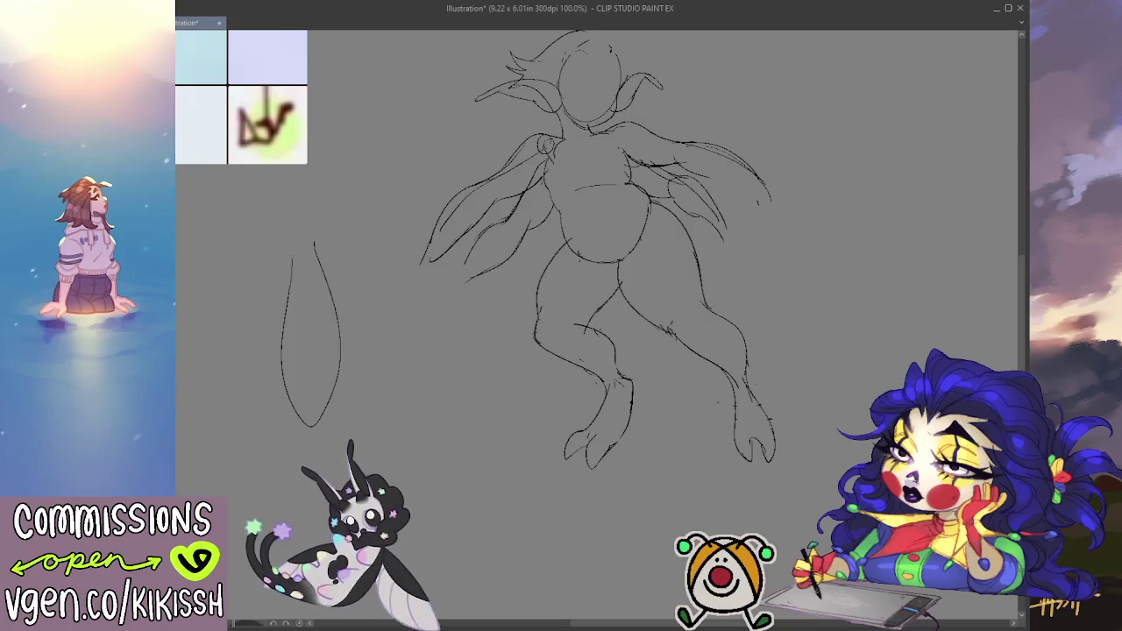
key("Delete")
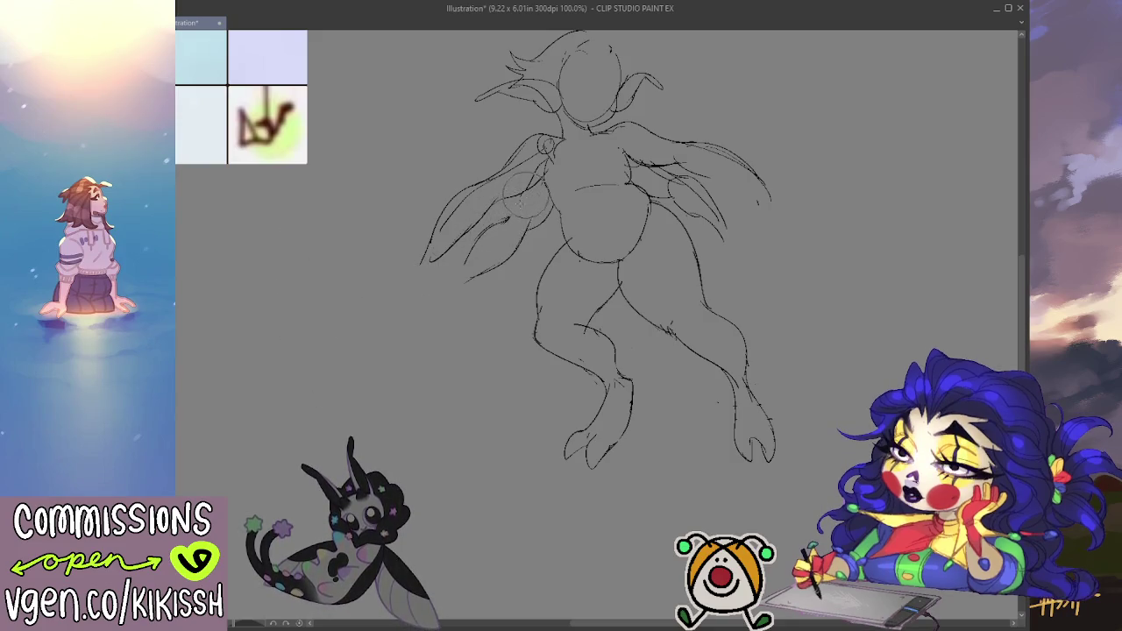
- Sketch faint left-arm strokes and redraw the right wing's lower edge
left_click_drag(528, 184, 514, 212)
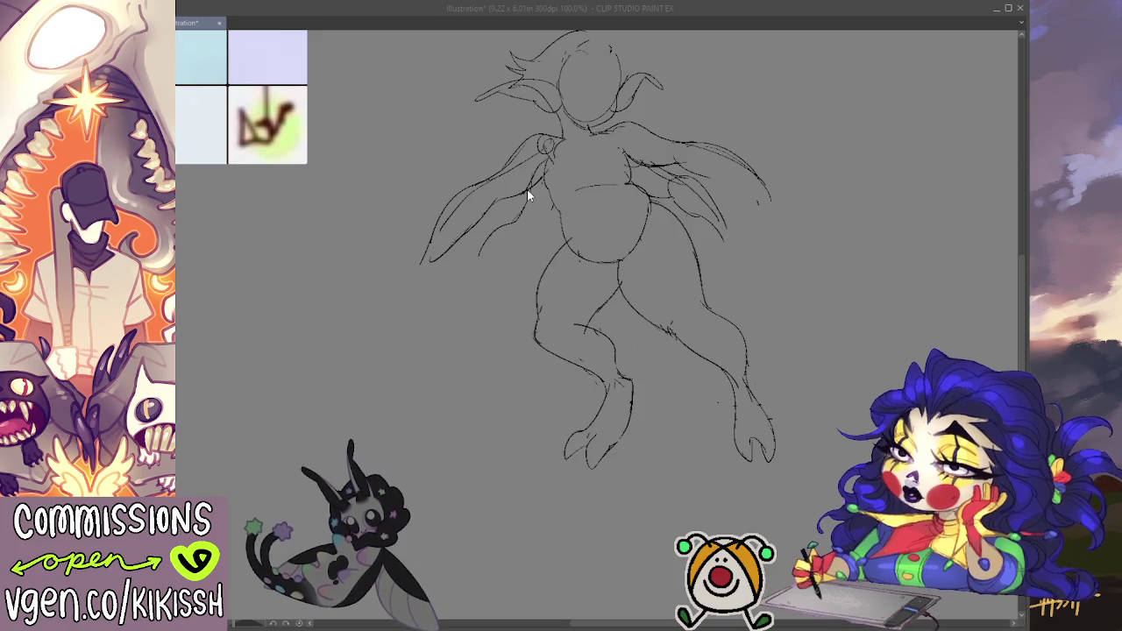
mouse_move(534, 180)
left_mouse_down()
mouse_move(500, 206)
mouse_move(561, 148)
mouse_move(526, 175)
left_mouse_up()
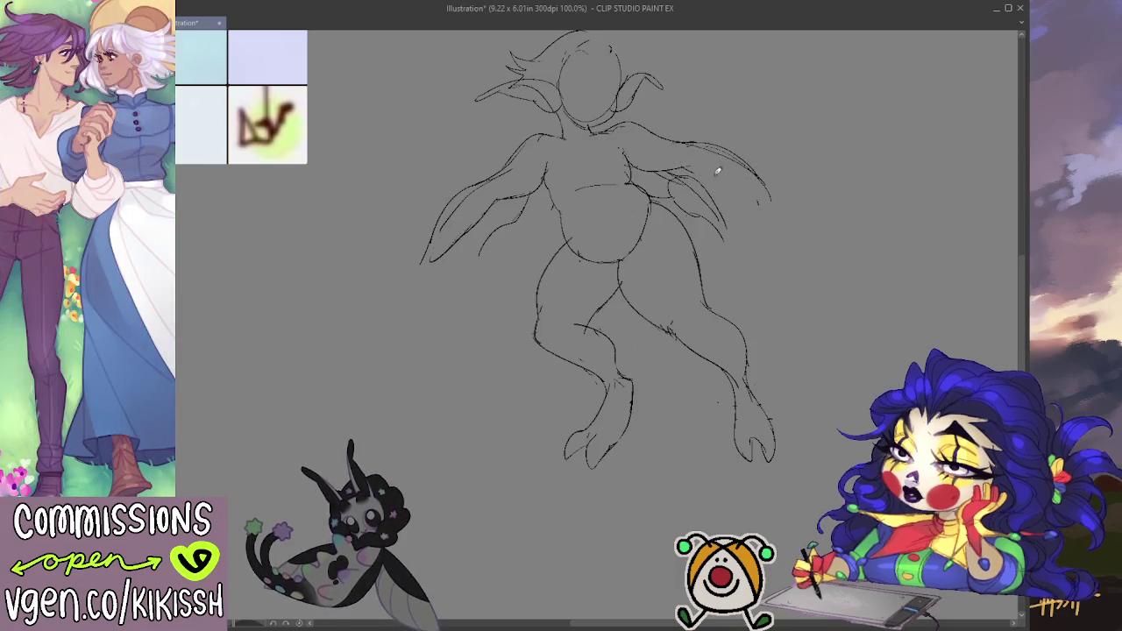
left_click_drag(734, 191, 769, 209)
key("ctrl+z")
left_click_drag(693, 166, 761, 207)
key("ctrl+z")
left_click_drag(702, 166, 764, 200)
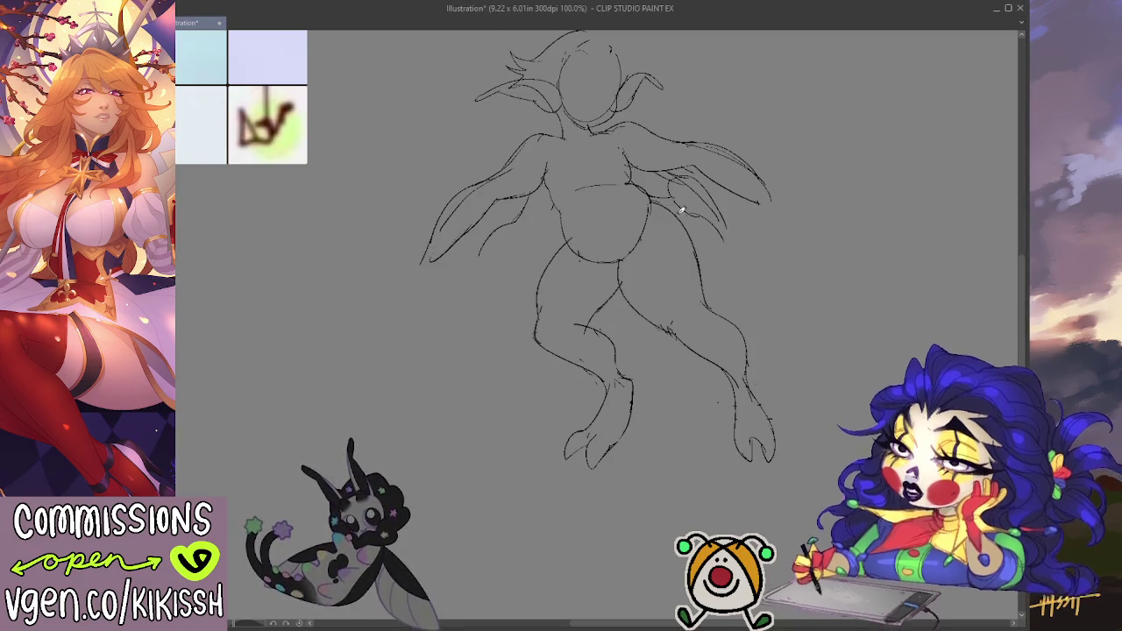
- Erase stray arm strokes and extend the left arm line downward in pencil
mouse_move(684, 179)
left_mouse_down()
mouse_move(657, 194)
mouse_move(699, 193)
left_mouse_up()
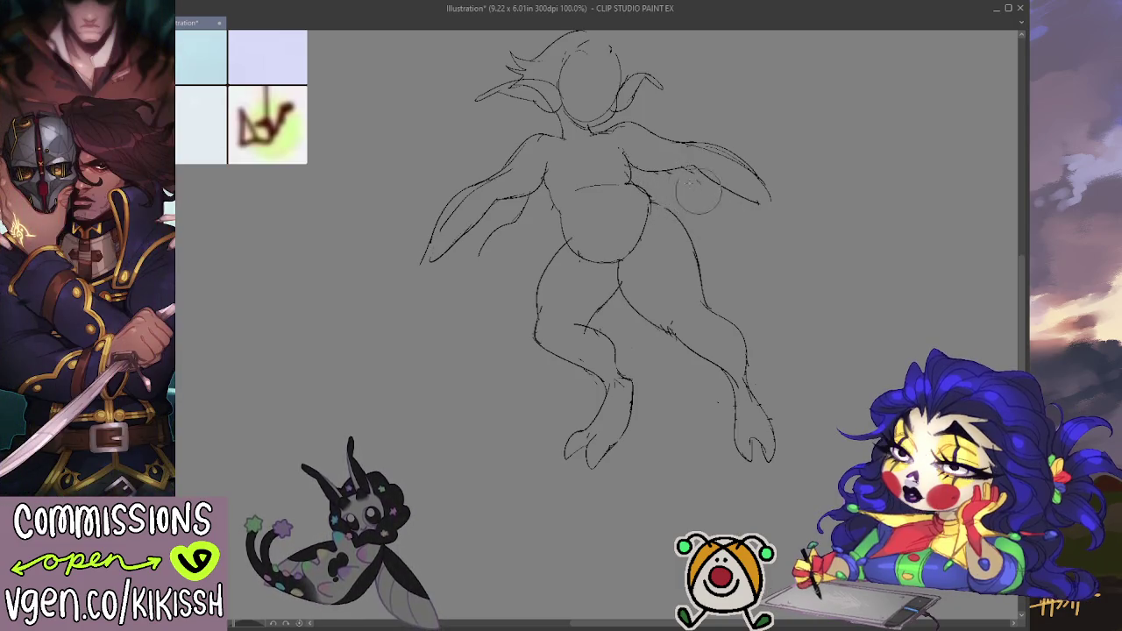
key("p")
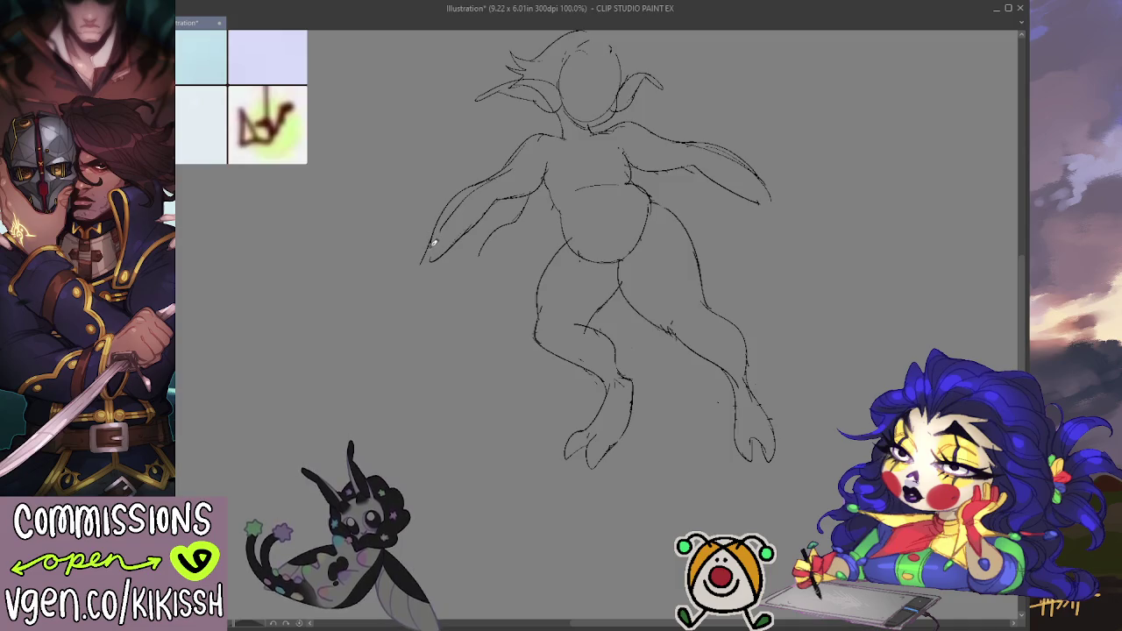
mouse_move(430, 243)
left_mouse_down()
mouse_move(424, 273)
mouse_move(398, 291)
mouse_move(405, 307)
mouse_move(419, 304)
left_mouse_up()
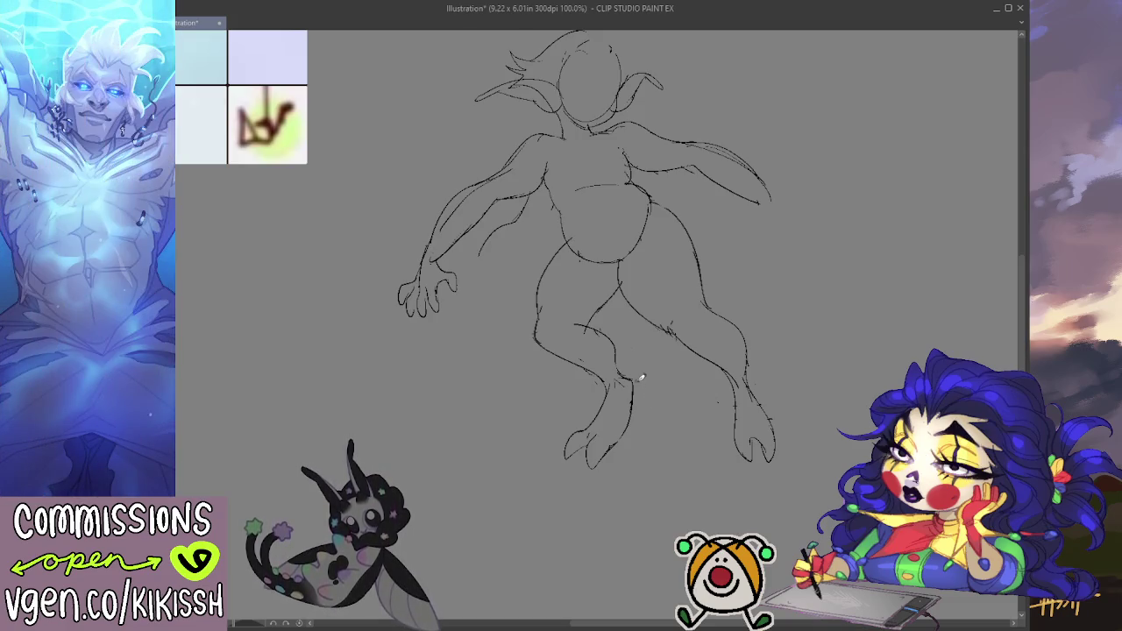
- Pan the canvas view down and to the left
left_click_drag(627, 374, 604, 430)
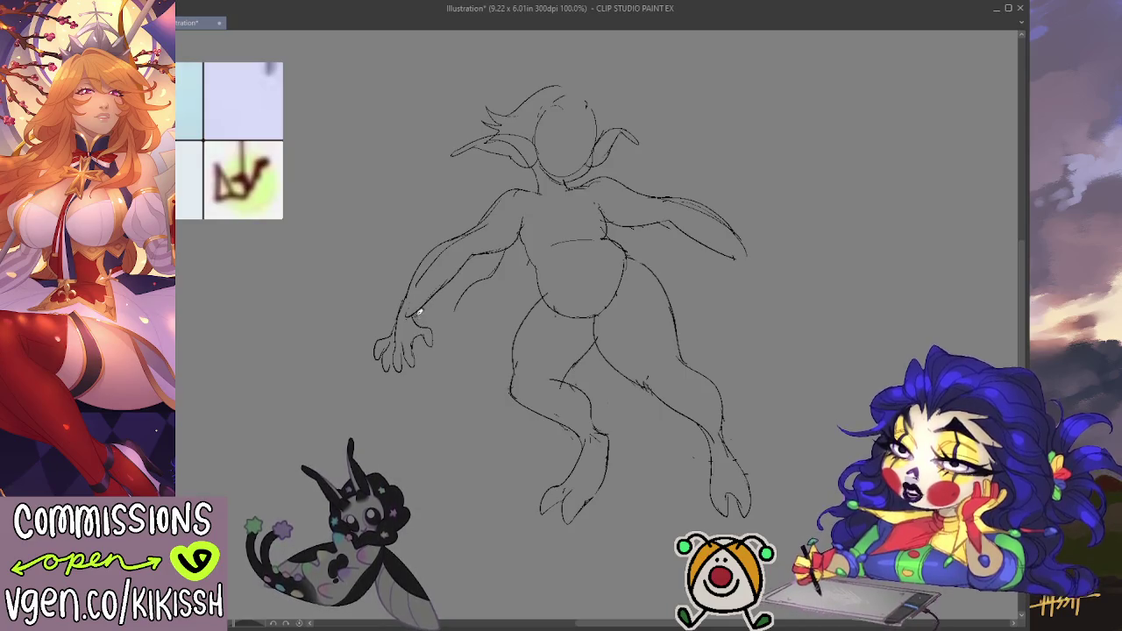
- Sketch the inner contour of the left arm below the shoulder
mouse_move(419, 305)
left_mouse_down()
mouse_move(427, 342)
mouse_move(410, 321)
left_mouse_up()
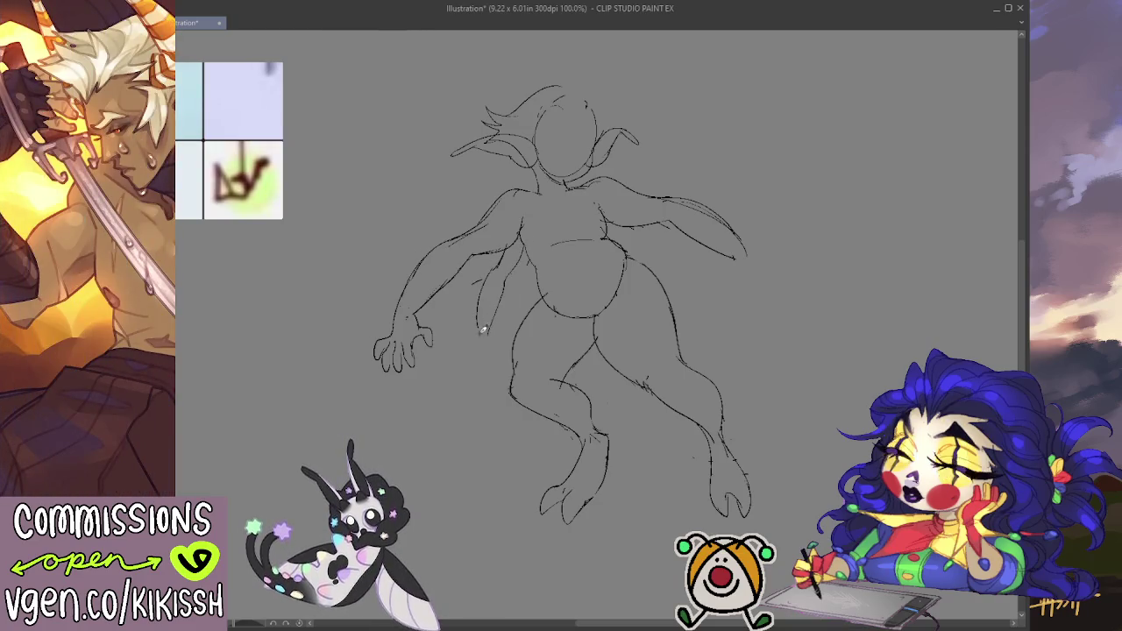
- Draw a small hand beside the creature's hip
left_click_drag(467, 341, 479, 351)
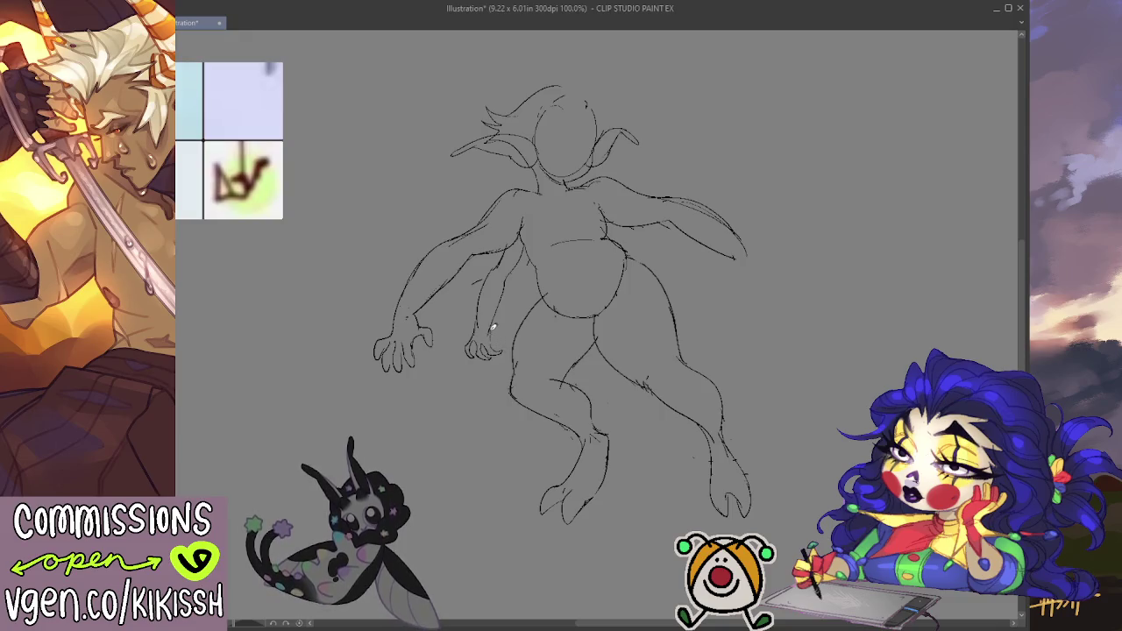
- Replace the small hand with a longer angled inner arm line and a torso stroke
key("ctrl+z")
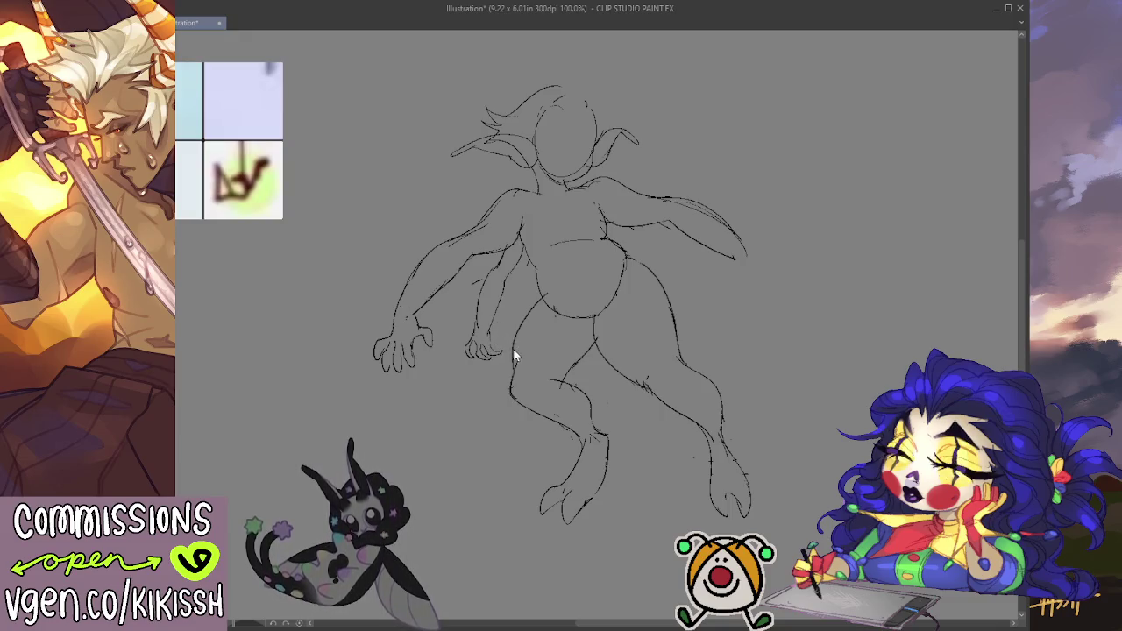
left_click_drag(480, 272, 467, 338)
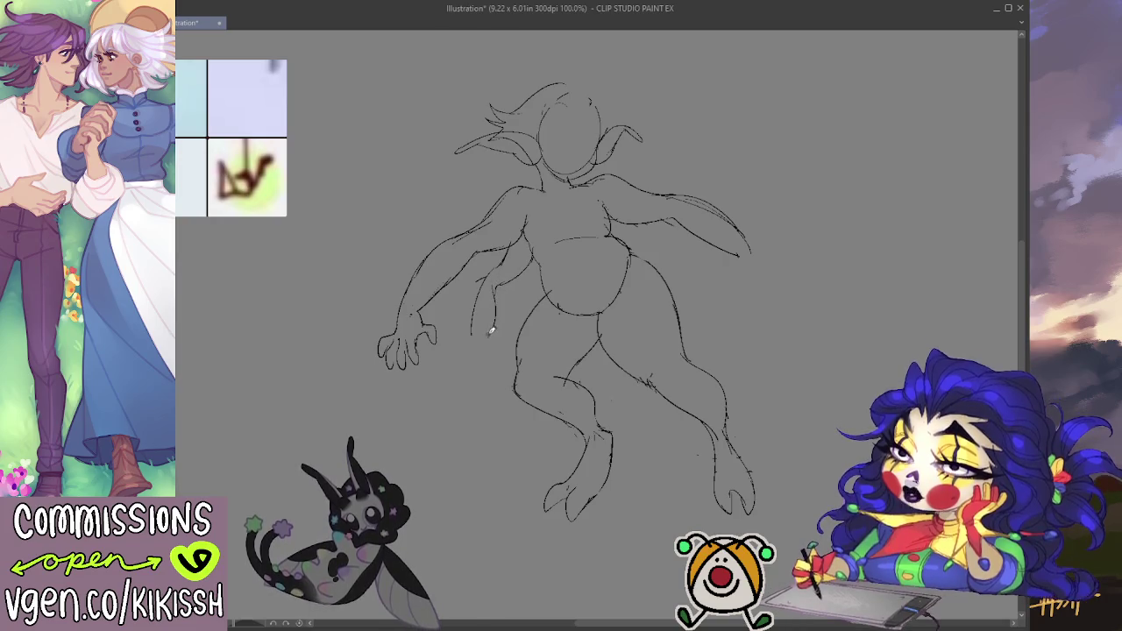
left_click_drag(481, 314, 473, 340)
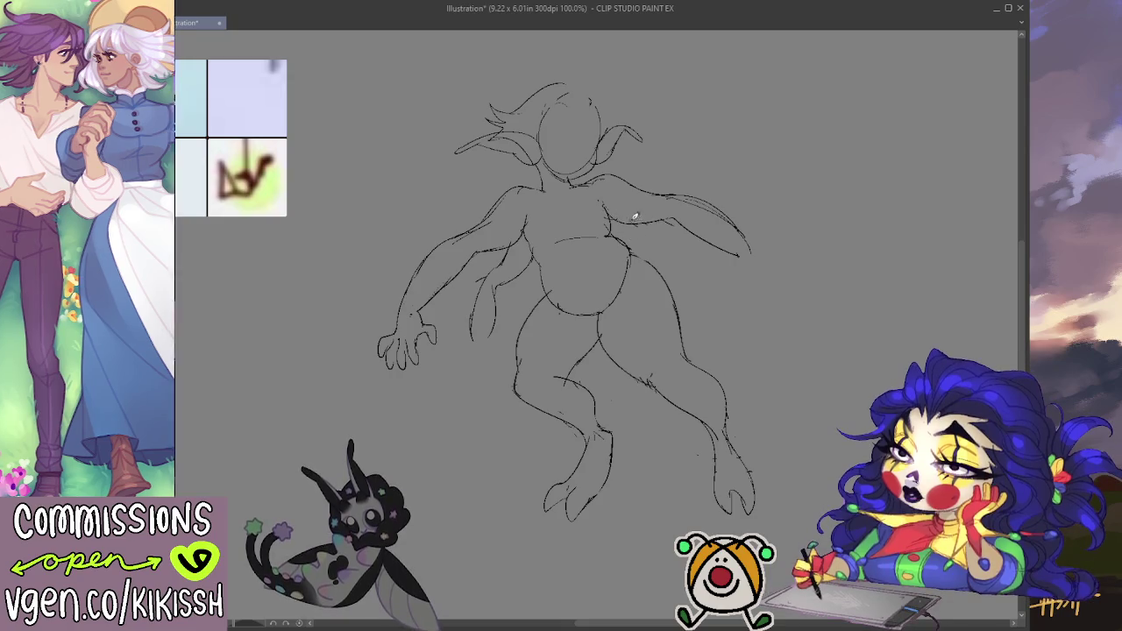
- Refine the right wing outline at the shoulder, panning the view as needed
left_click_drag(650, 228, 691, 249)
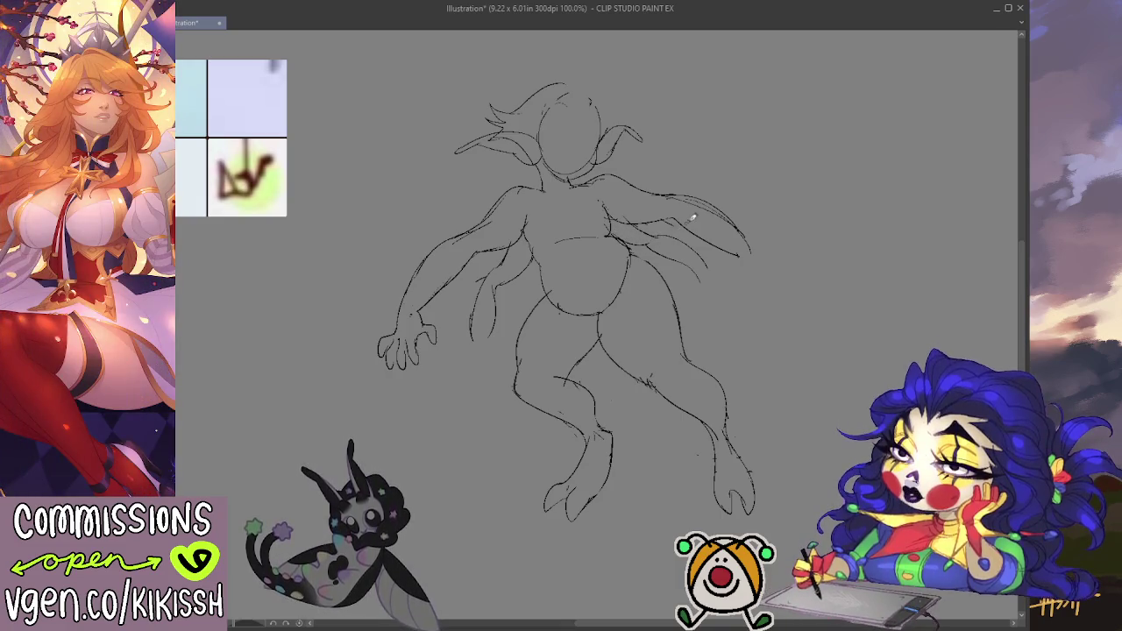
left_click_drag(701, 220, 678, 219)
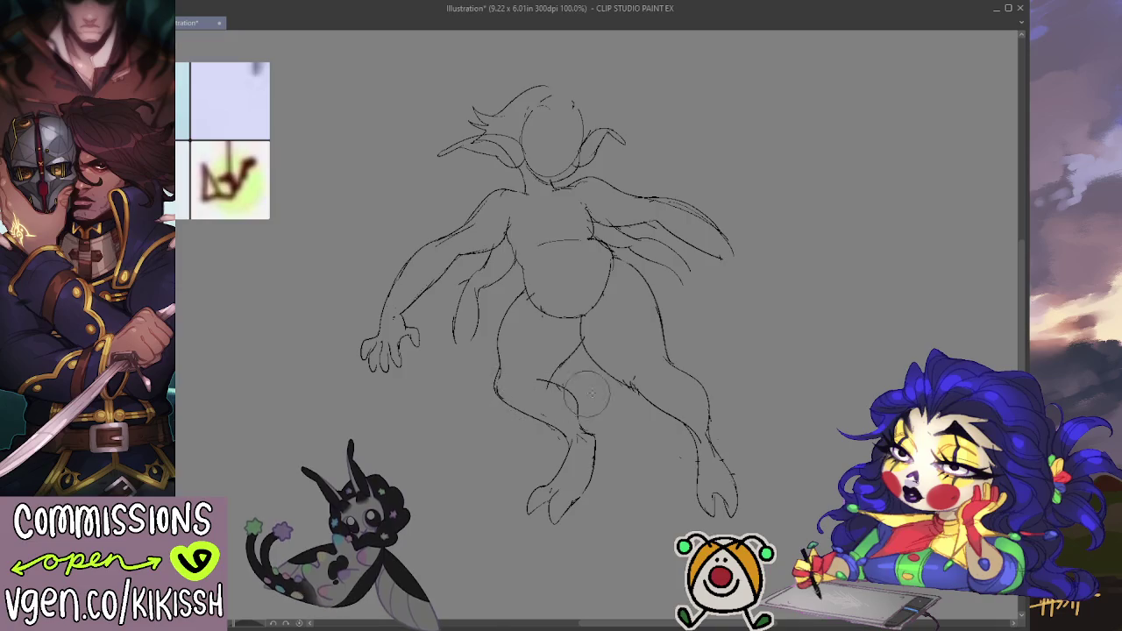
left_click_drag(761, 452, 766, 446)
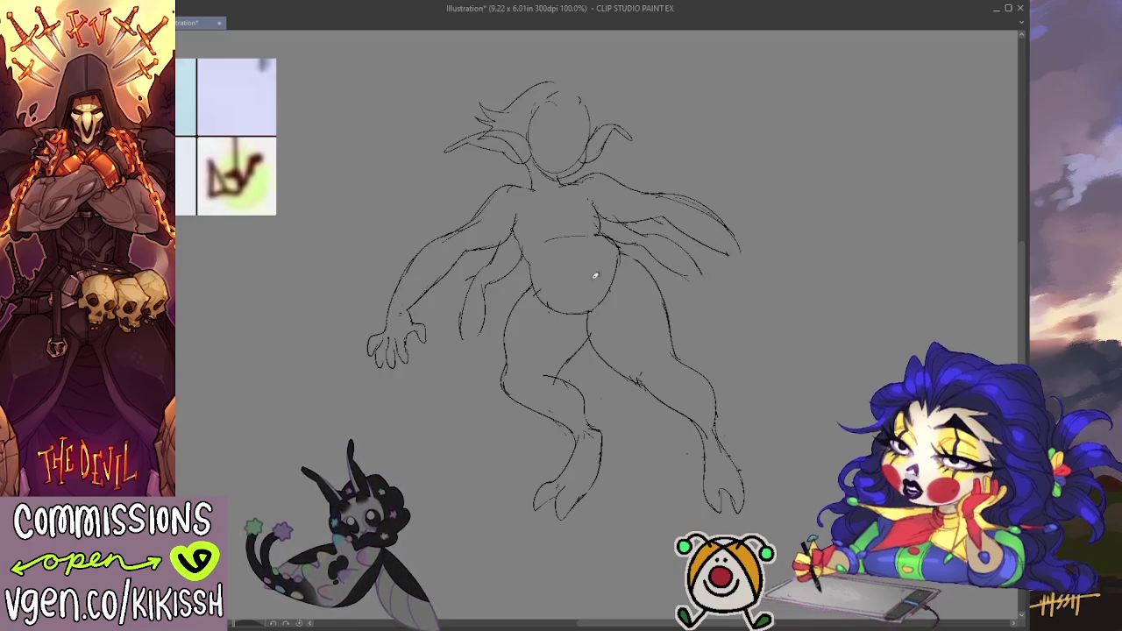
scroll(761, 263, "up", 1)
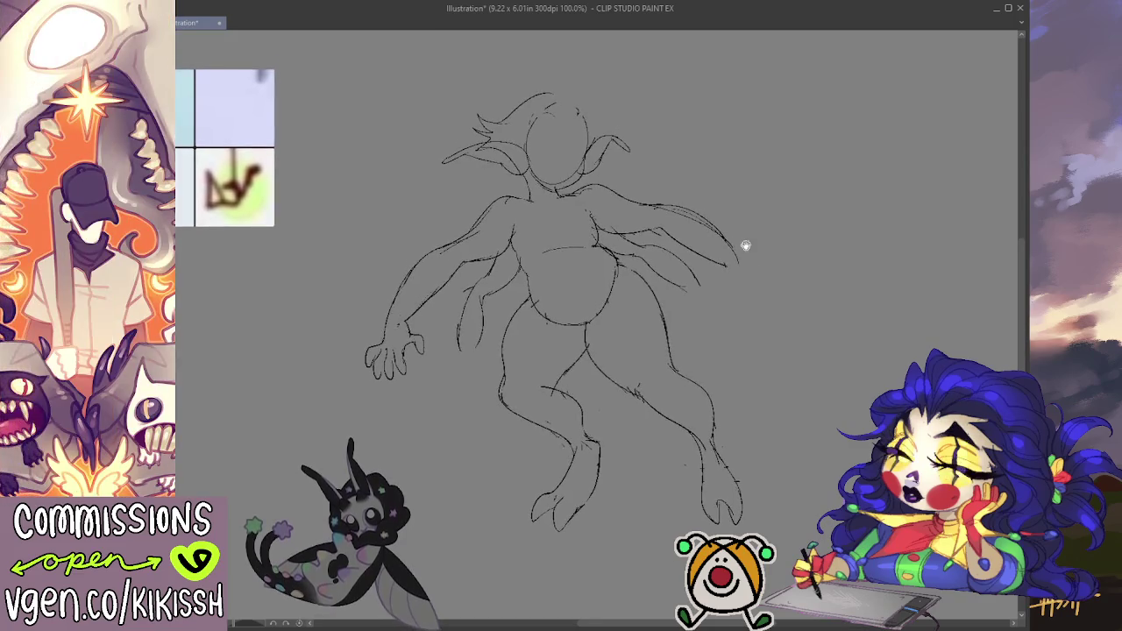
- Draw two horns rising from the head, redrawing the first horn's curve
left_click_drag(545, 124, 553, 41)
key("ctrl+z")
left_click_drag(561, 110, 556, 48)
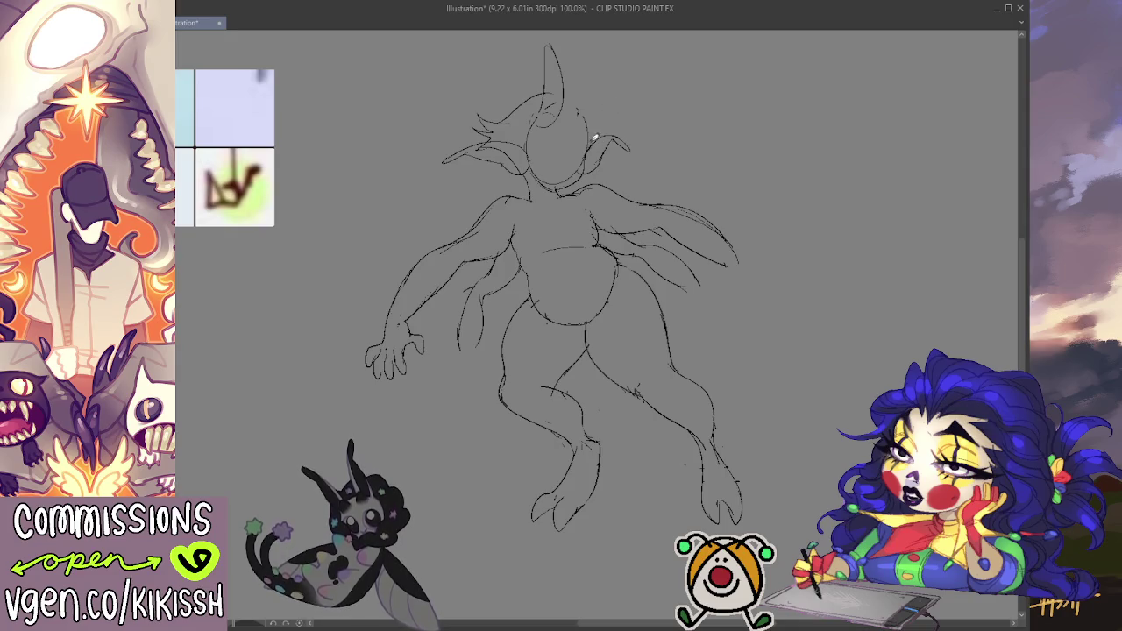
left_click_drag(589, 96, 603, 91)
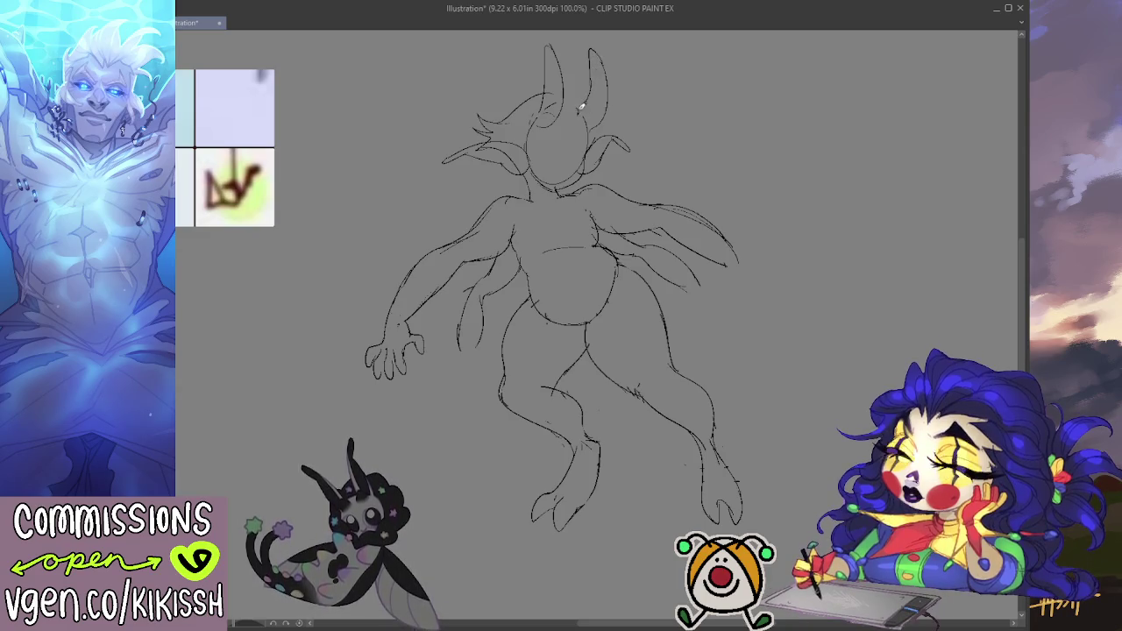
- Rework the rounded head outline between the horns and mirror the canvas view
left_click_drag(554, 92, 496, 117)
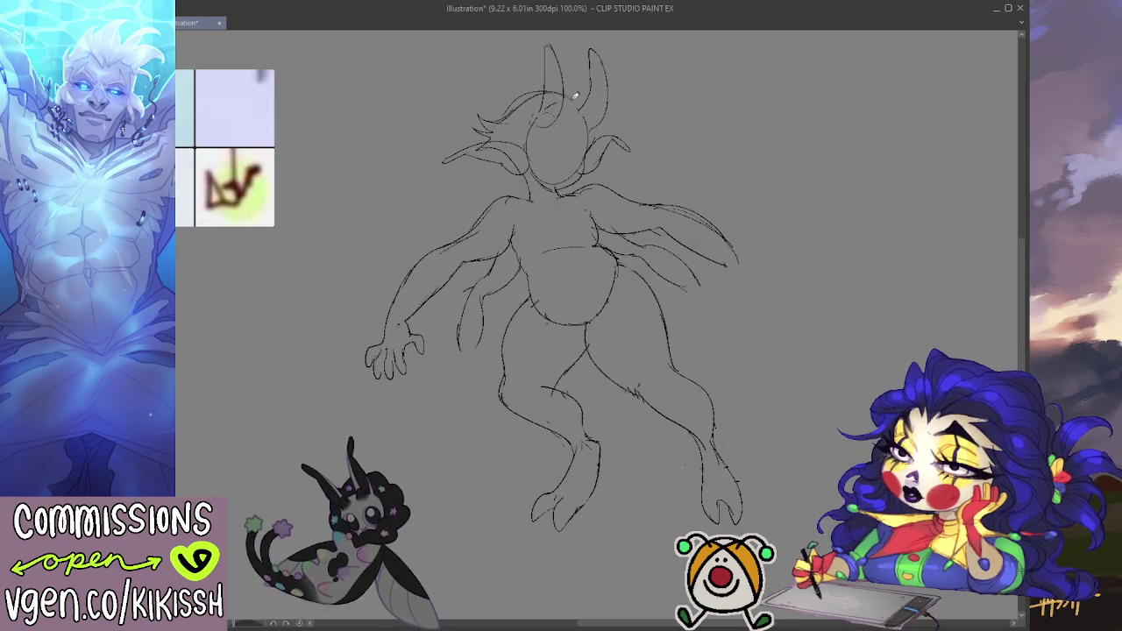
left_click_drag(536, 109, 552, 95)
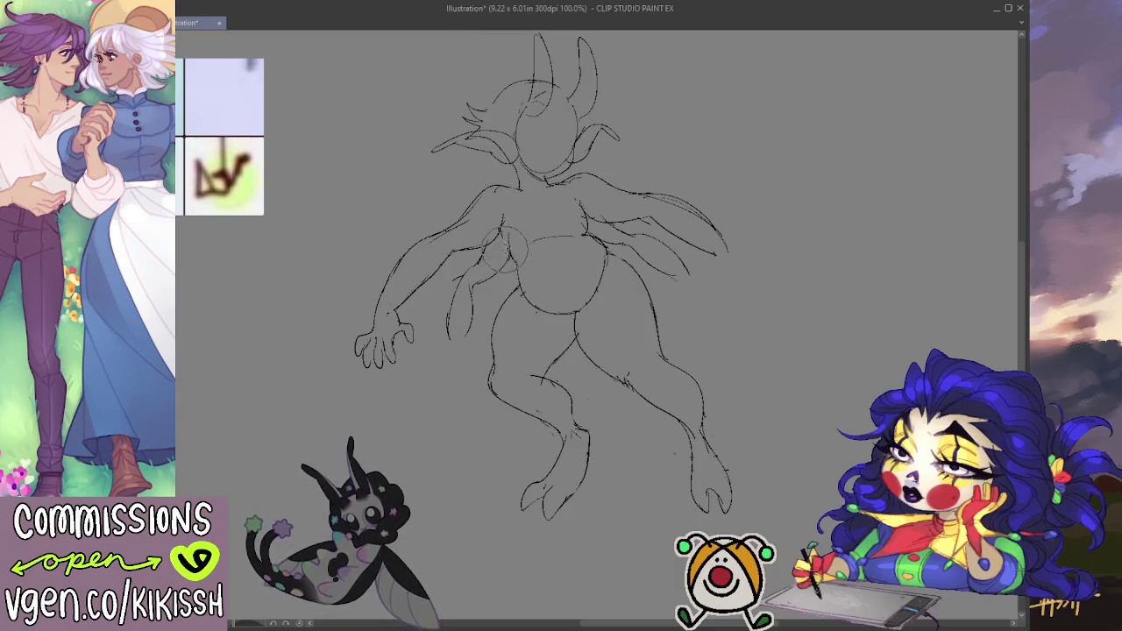
mouse_move(663, 233)
left_mouse_down()
mouse_move(685, 223)
mouse_move(683, 243)
left_mouse_up()
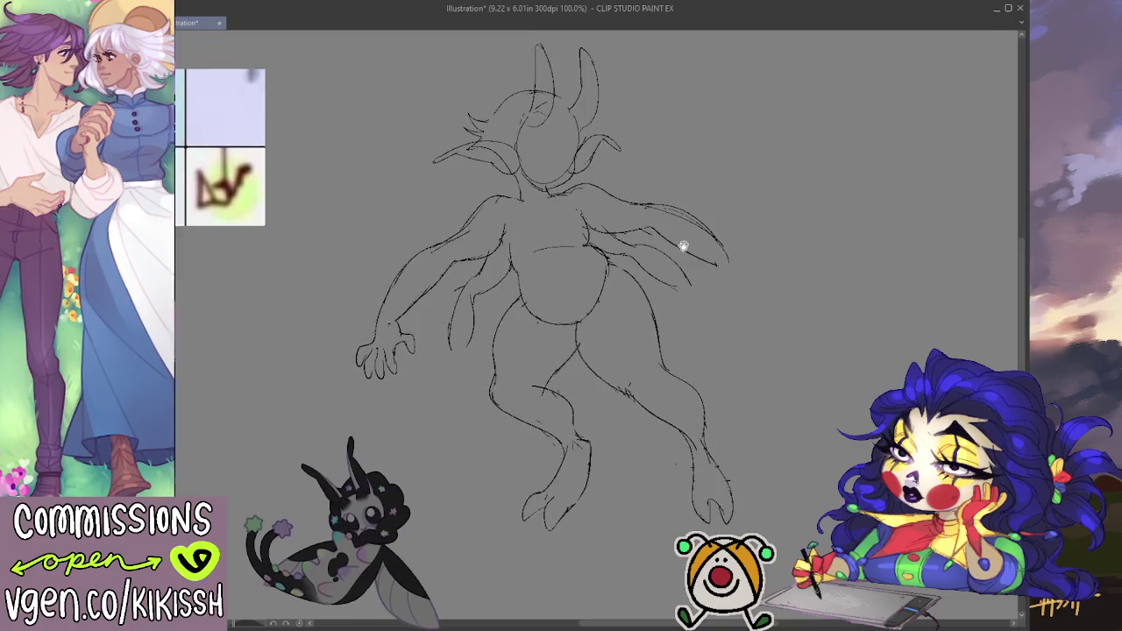
key("h")
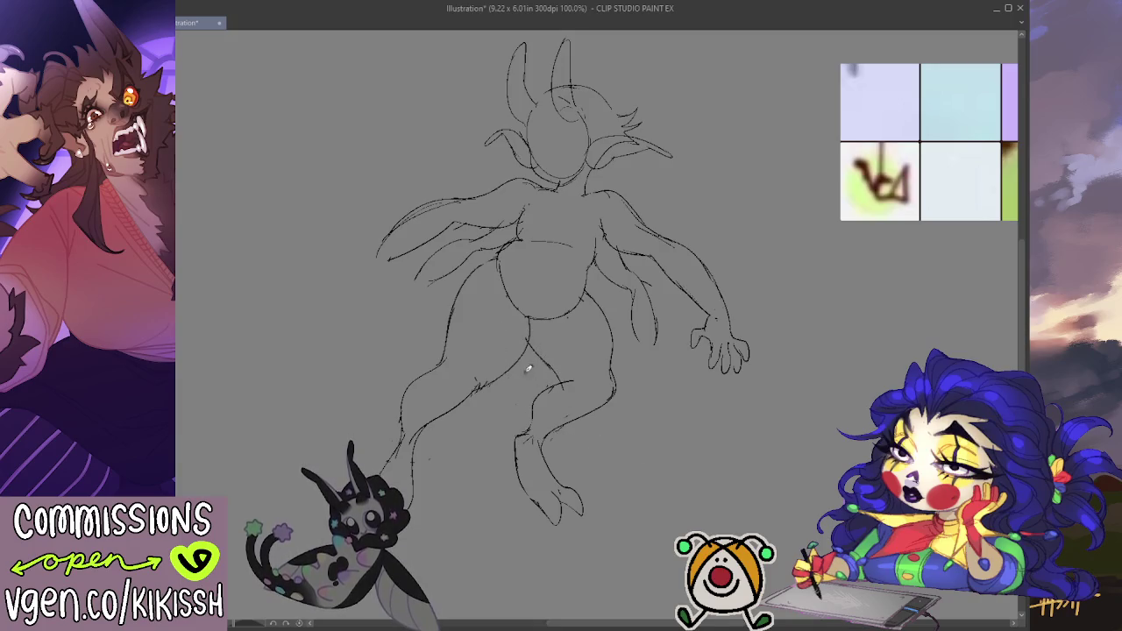
- Sketch a curling tail from the legs on the flipped canvas, then flip back and undo it
mouse_move(523, 353)
left_mouse_down()
mouse_move(704, 471)
mouse_move(571, 427)
left_mouse_up()
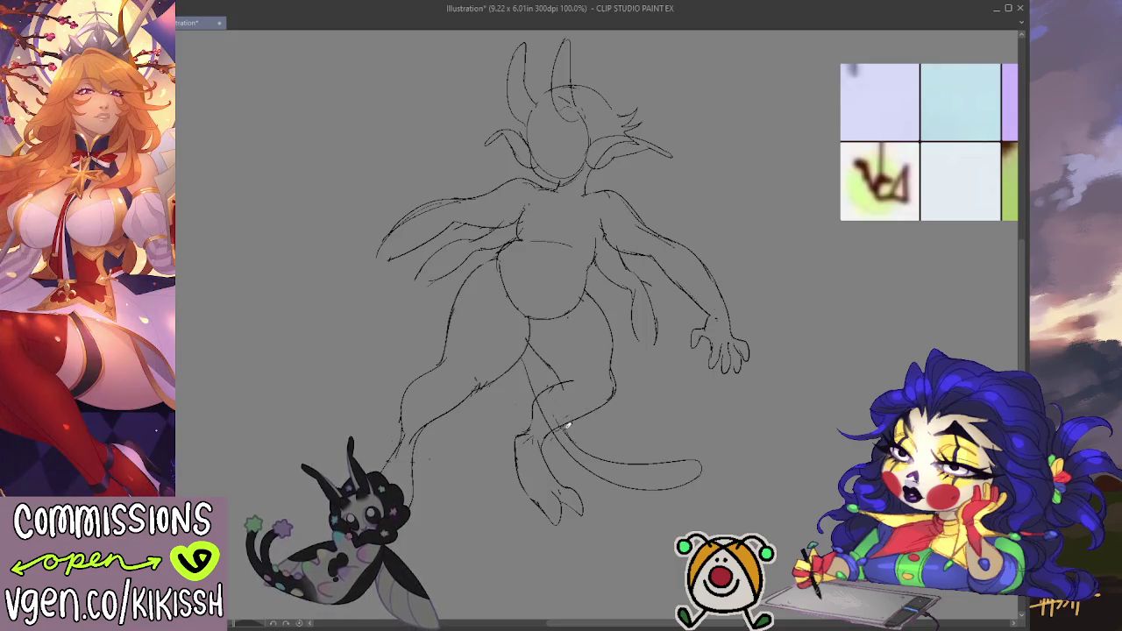
left_click_drag(694, 390, 604, 428)
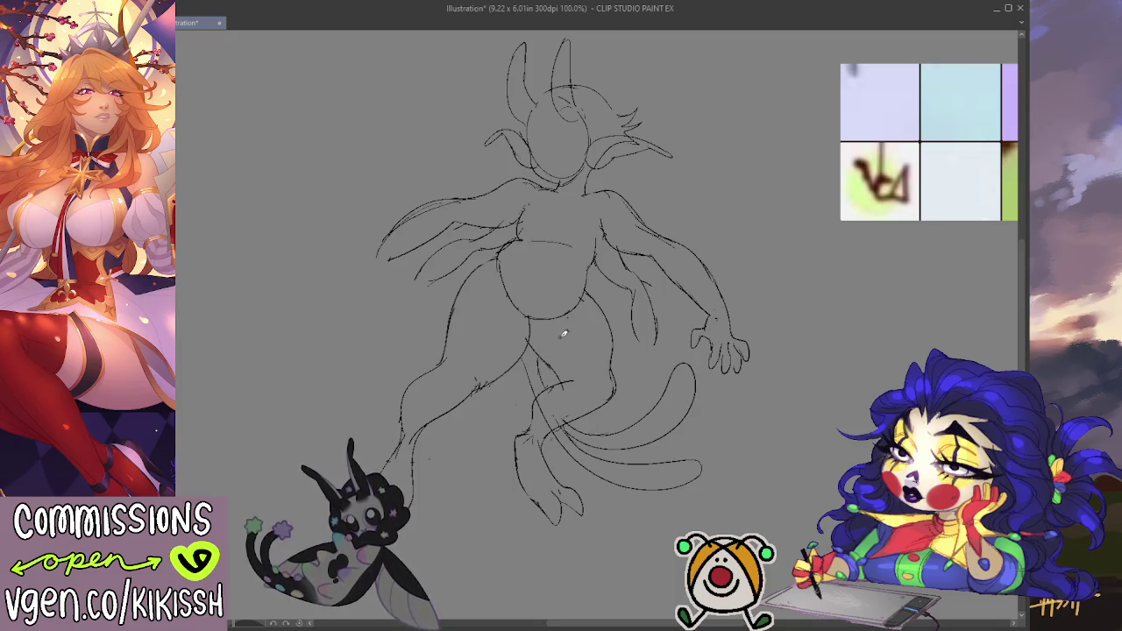
key("h")
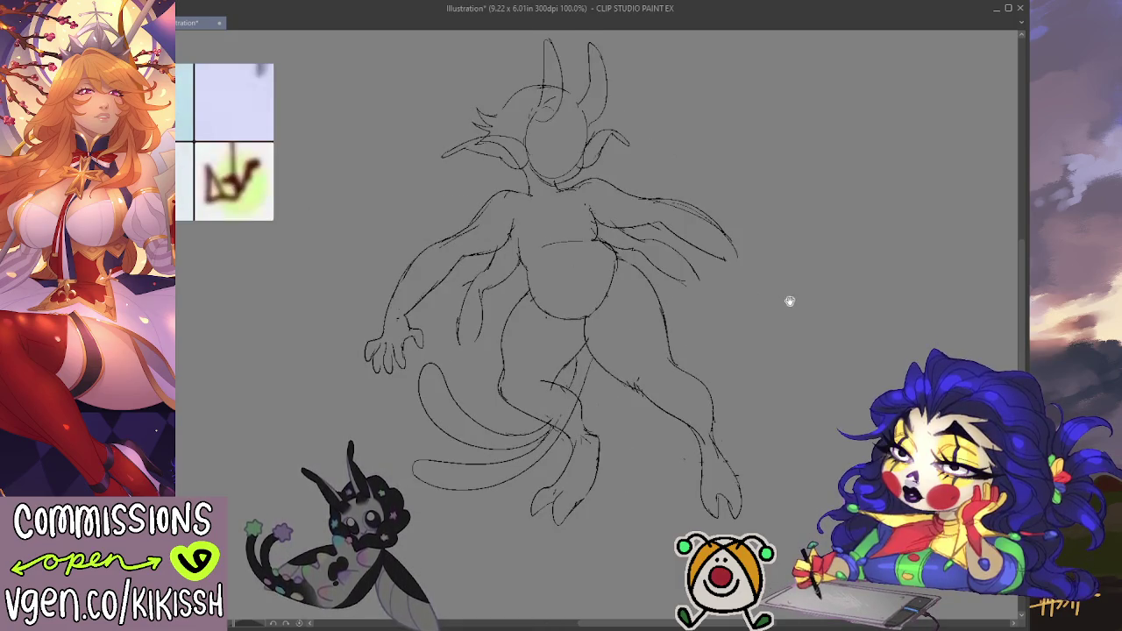
left_click_drag(789, 300, 788, 314)
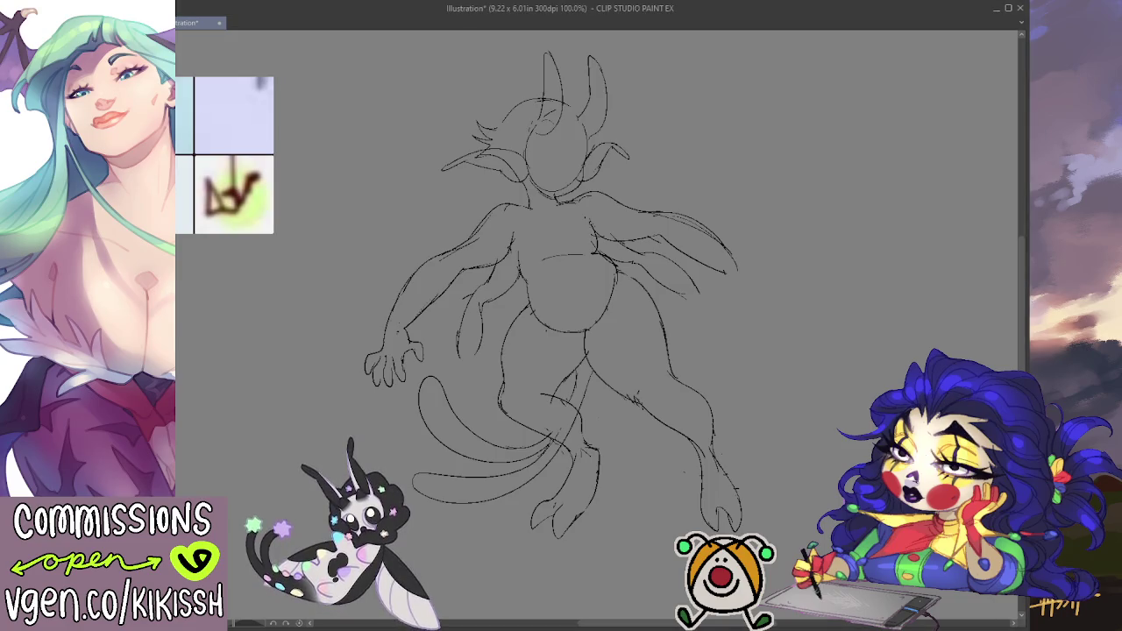
key("ctrl+z")
key("ctrl+z")
key("ctrl+z")
key("ctrl+z")
key("ctrl+z")
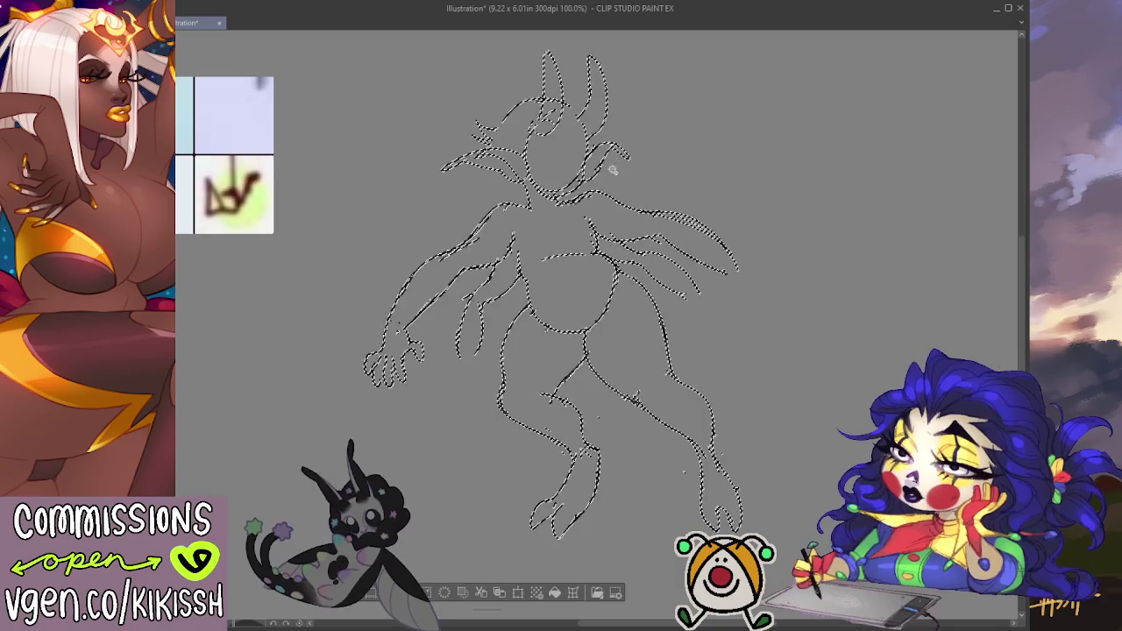
- Clean up the stray mark beside the head
mouse_move(612, 173)
left_mouse_down()
mouse_move(615, 155)
mouse_move(590, 172)
left_mouse_up()
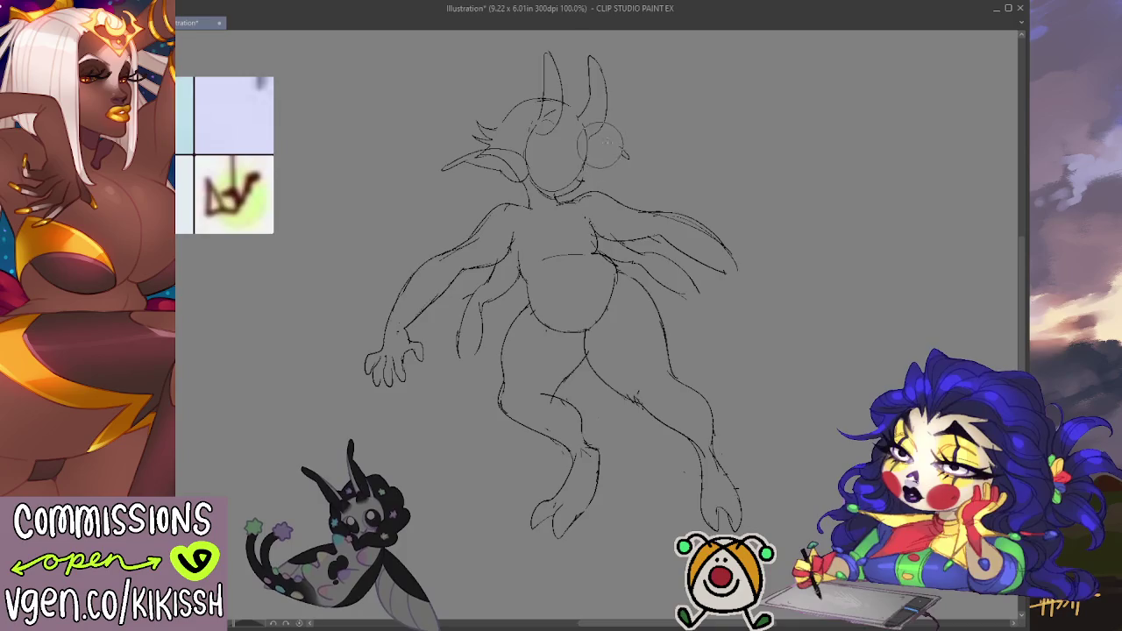
left_click_drag(625, 155, 579, 184)
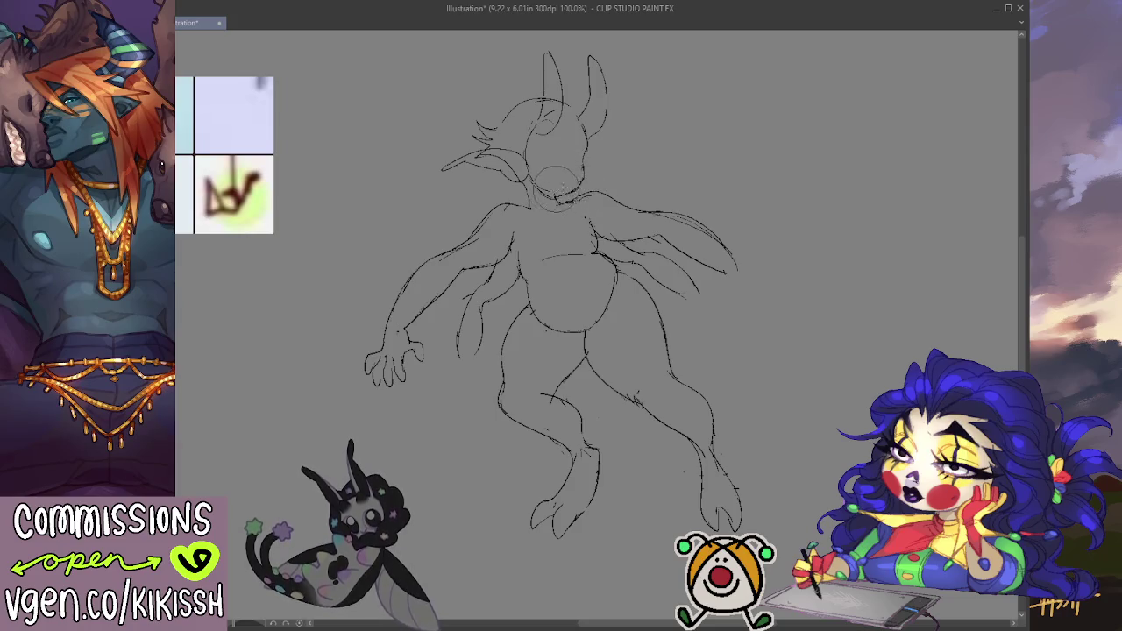
scroll(719, 150, "down", 2)
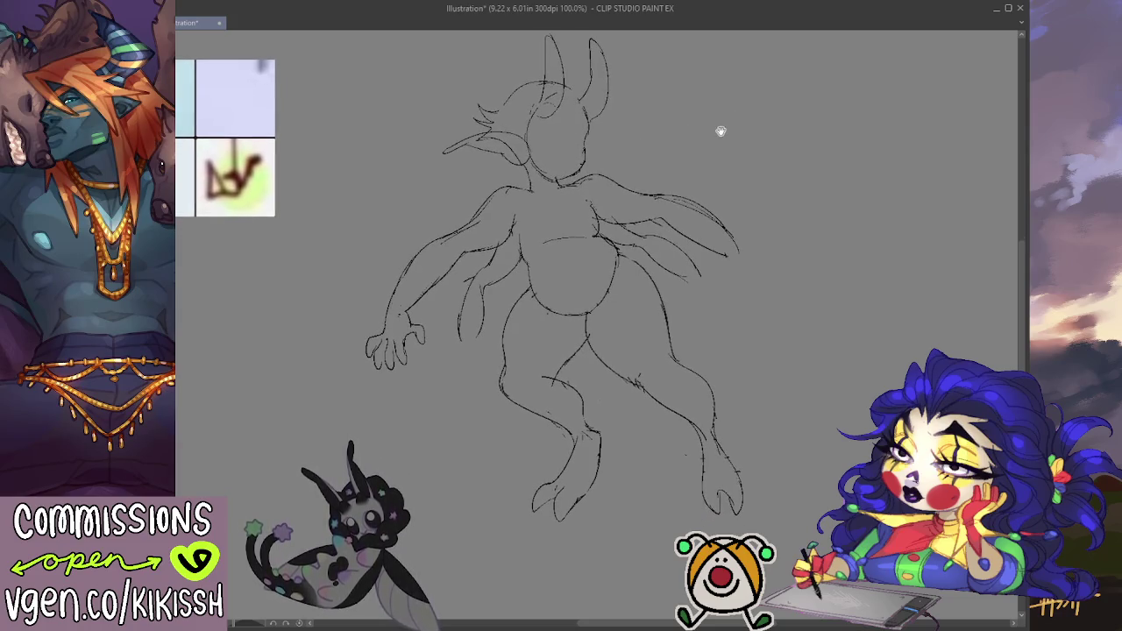
- On the mirrored canvas, lasso the outstretched hand and nudge it up and inward
key("h")
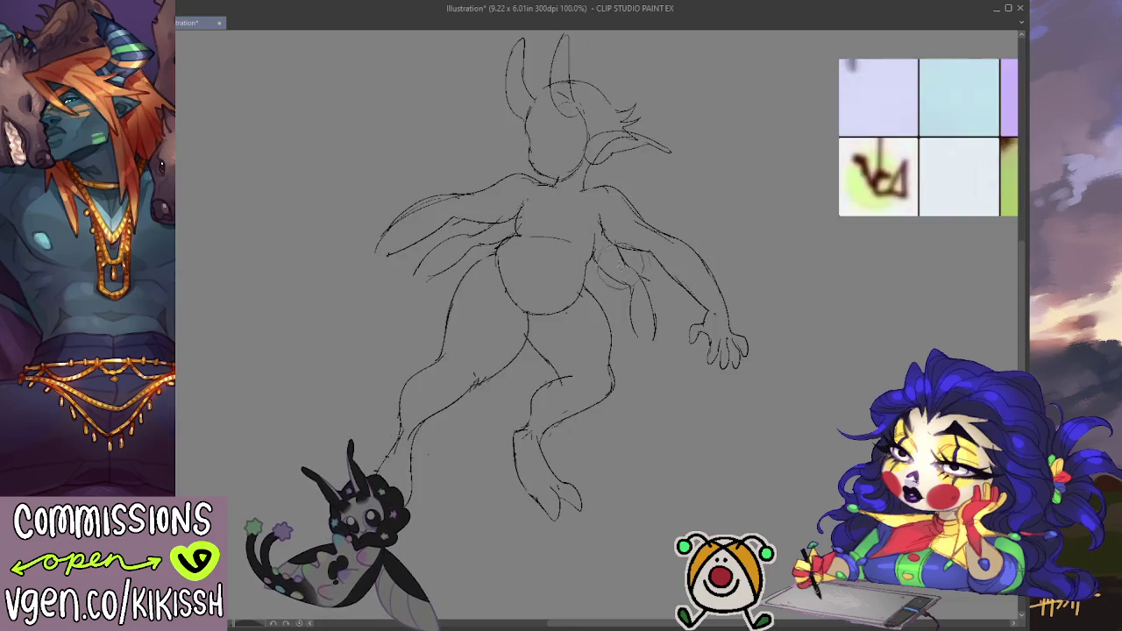
mouse_move(726, 272)
left_mouse_down()
mouse_move(775, 307)
mouse_move(727, 267)
left_mouse_up()
left_click_drag(736, 358, 730, 350)
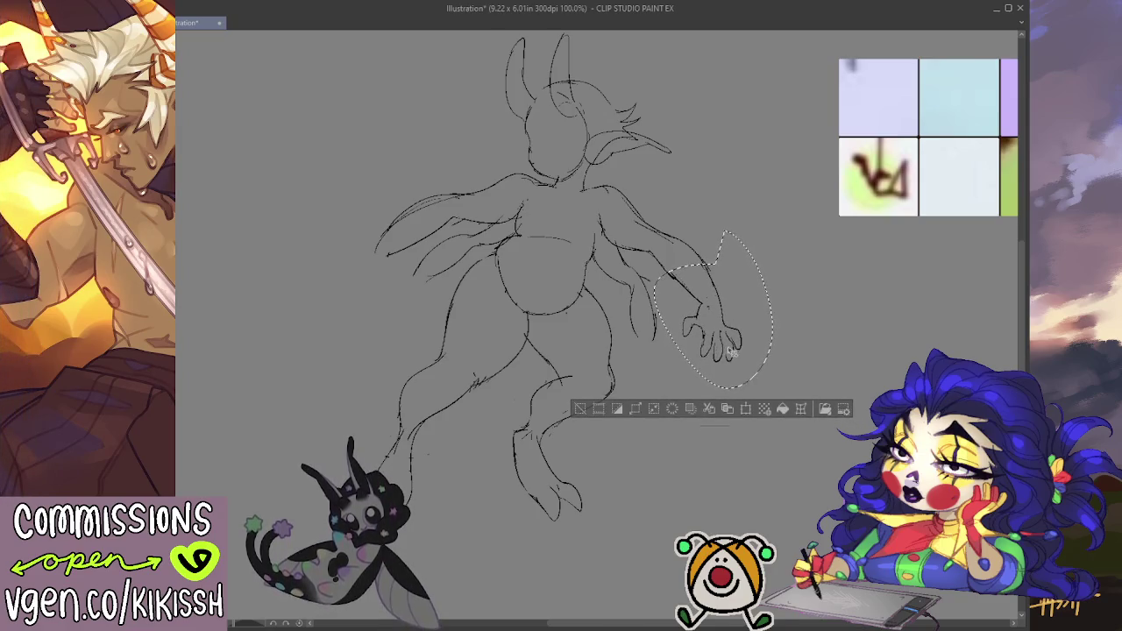
key("ctrl+d")
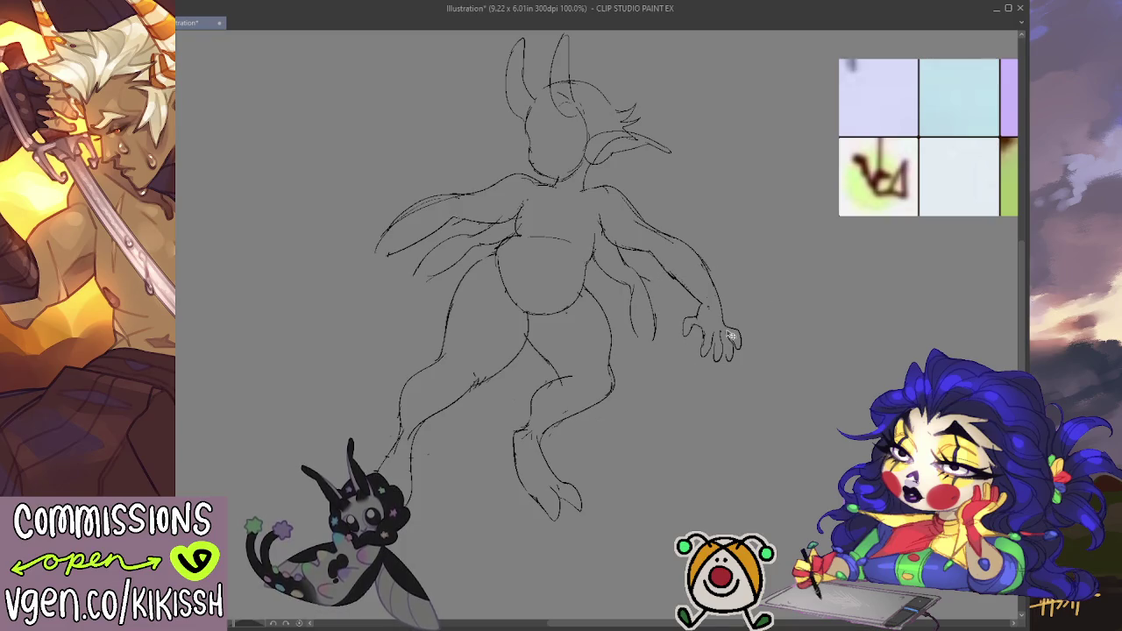
key("h")
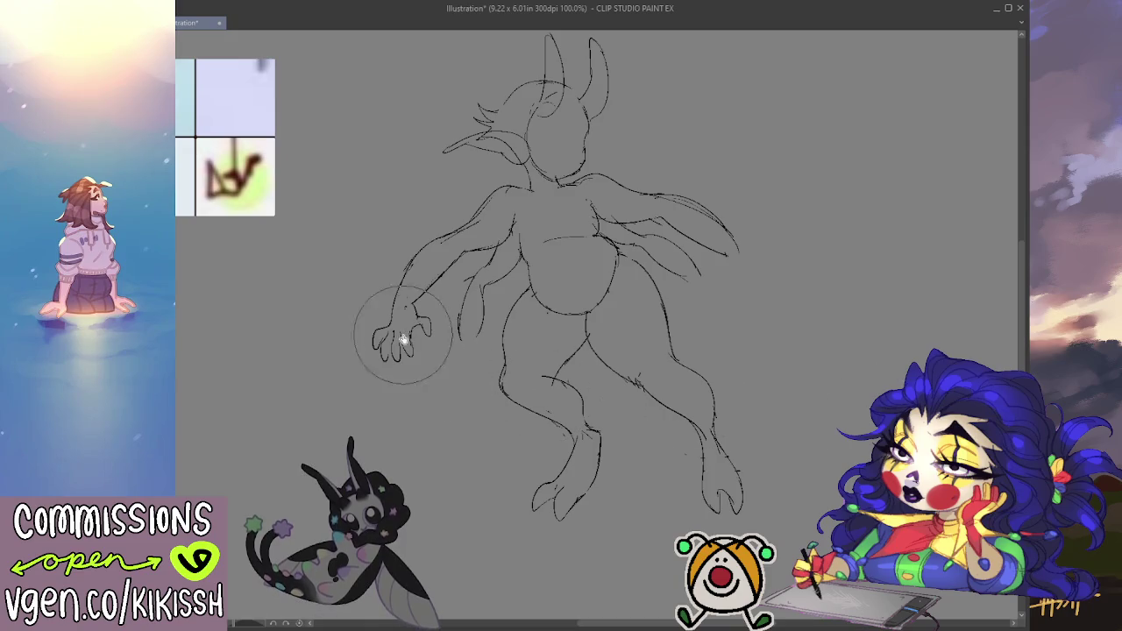
- Erase the old left hand and trim the long outer strokes of both wings
left_click_drag(375, 337, 379, 331)
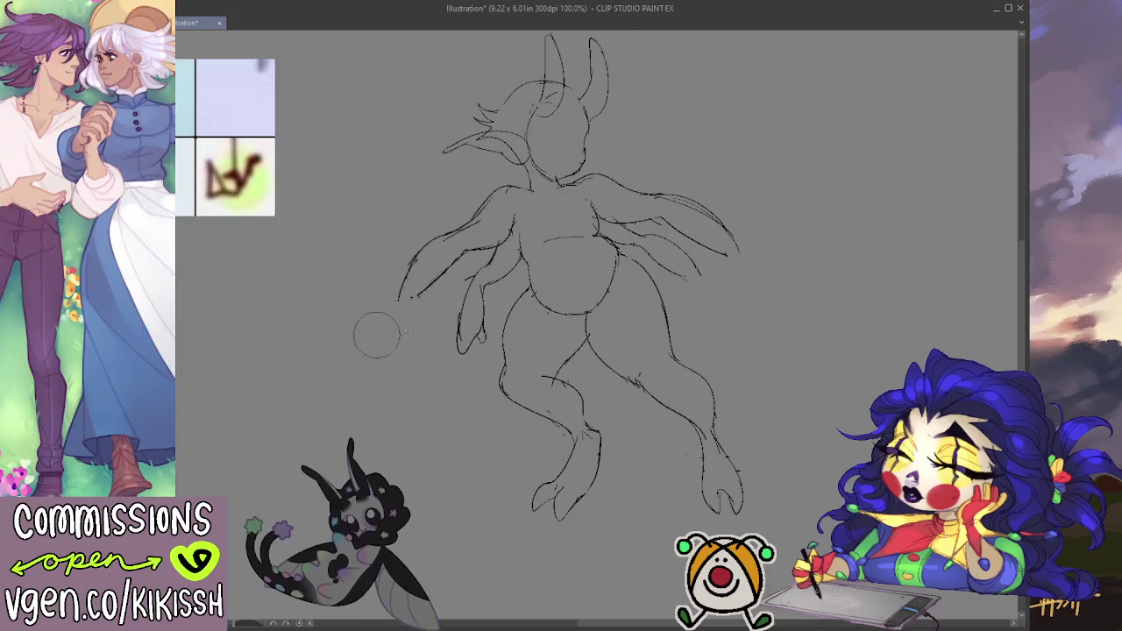
mouse_move(388, 313)
left_mouse_down()
mouse_move(452, 366)
mouse_move(465, 346)
mouse_move(475, 369)
mouse_move(469, 358)
left_mouse_up()
key("p")
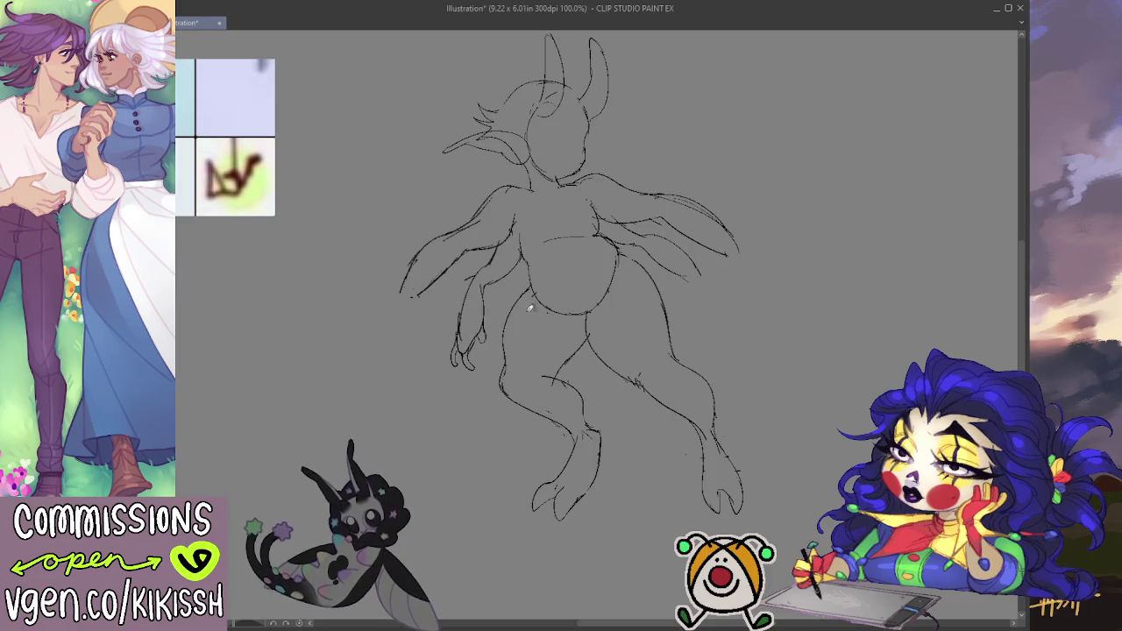
key("e")
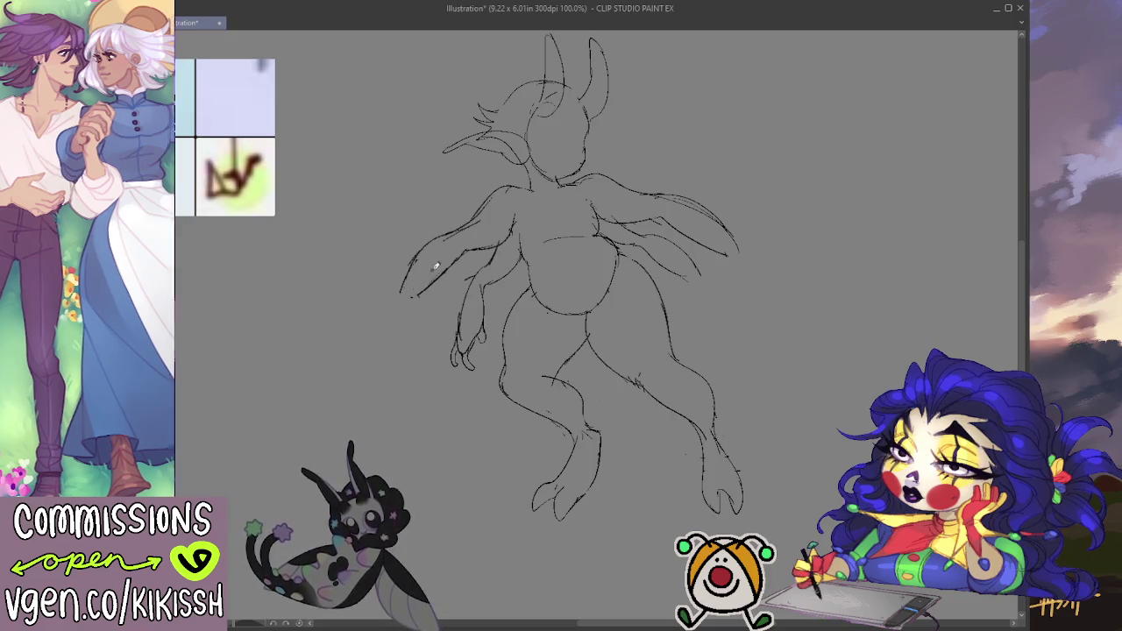
left_click_drag(426, 263, 422, 252)
left_click_drag(693, 200, 676, 220)
left_click_drag(736, 253, 720, 234)
- Draw a small clawed hand on the right arm and add a stroke under the left foot
key("p")
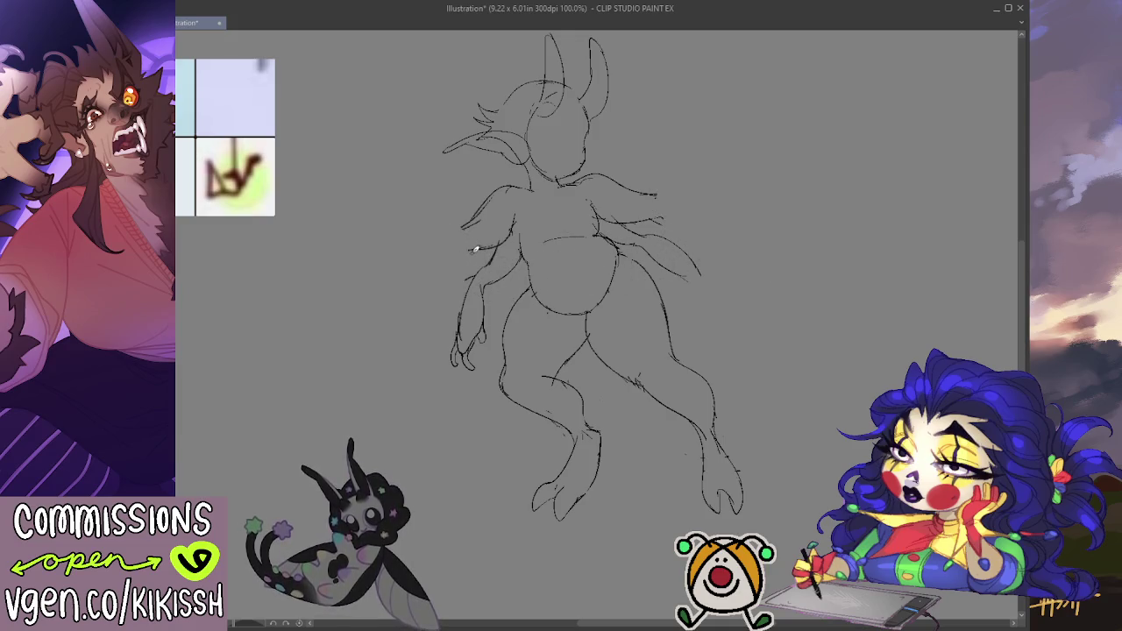
left_click_drag(686, 271, 708, 287)
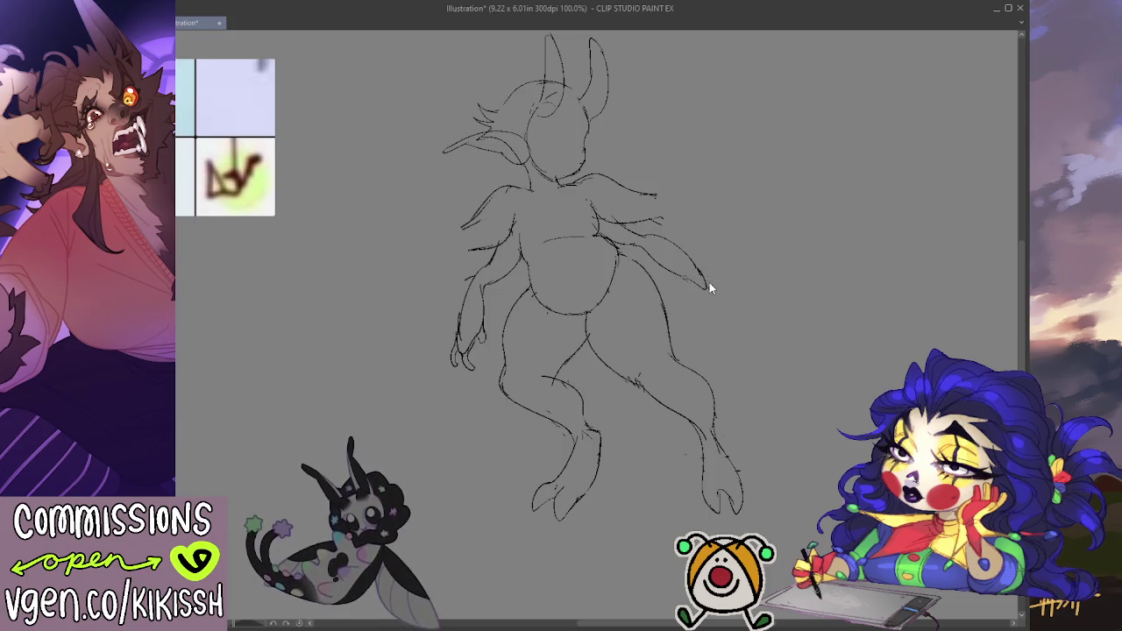
mouse_move(706, 281)
left_mouse_down()
mouse_move(712, 298)
mouse_move(698, 305)
left_mouse_up()
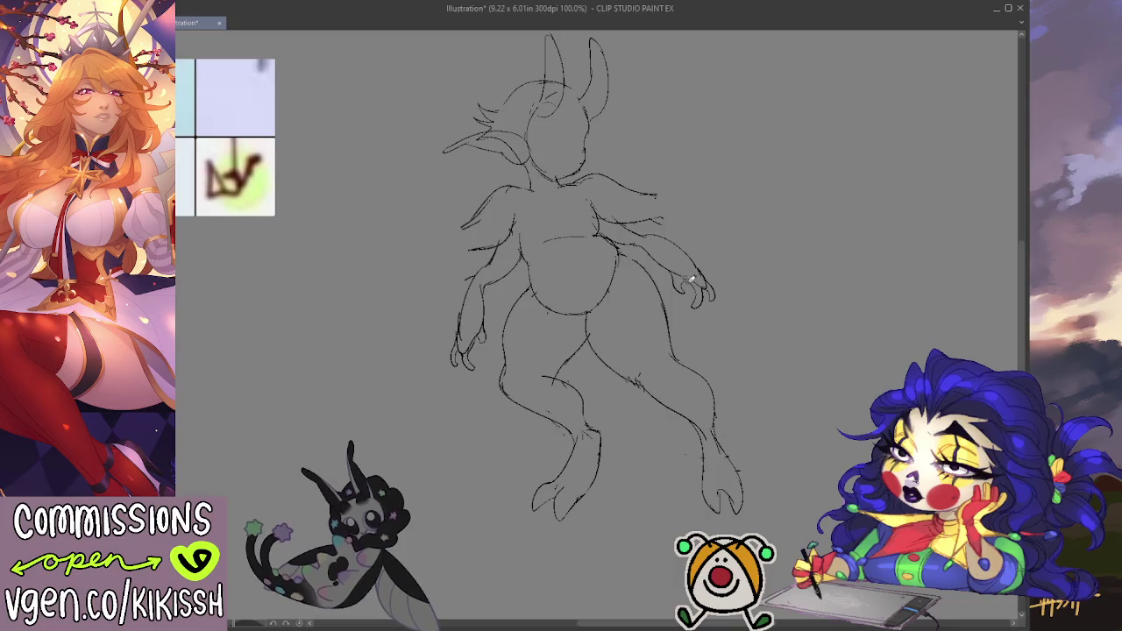
left_click_drag(759, 215, 753, 210)
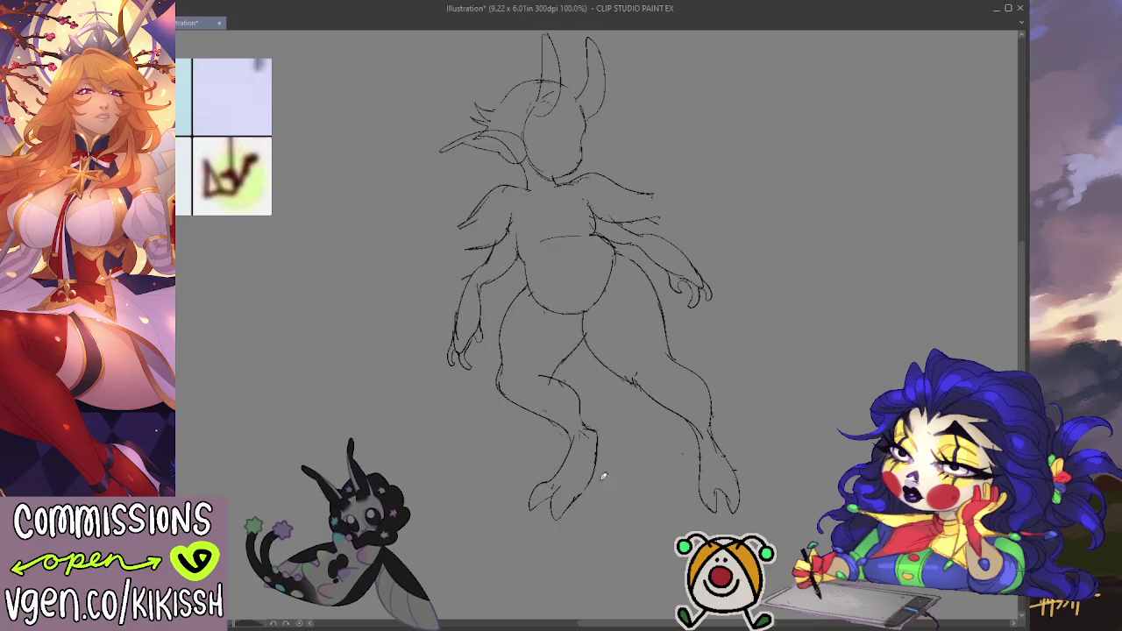
left_click_drag(601, 478, 612, 497)
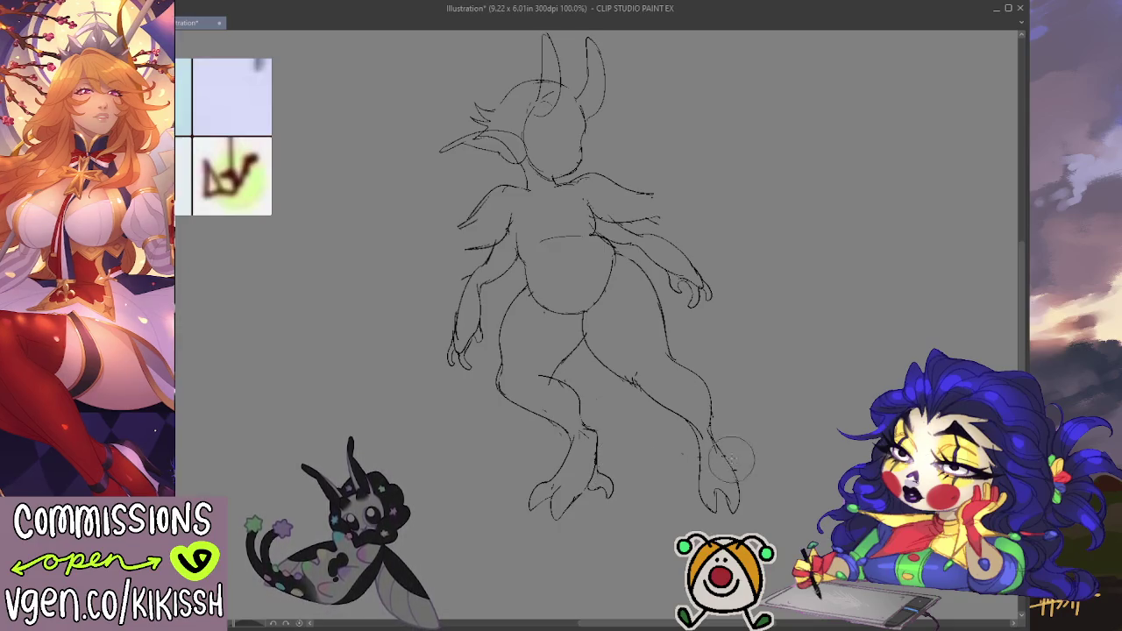
left_click_drag(759, 377, 773, 373)
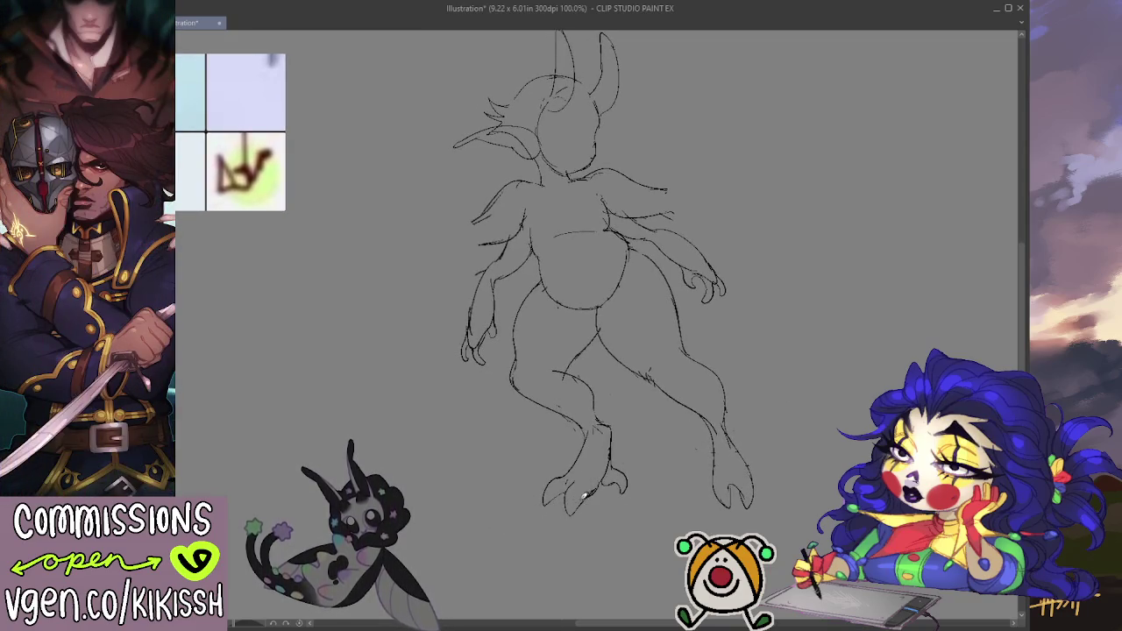
- Add claw strokes to the toes of both feet
key("e")
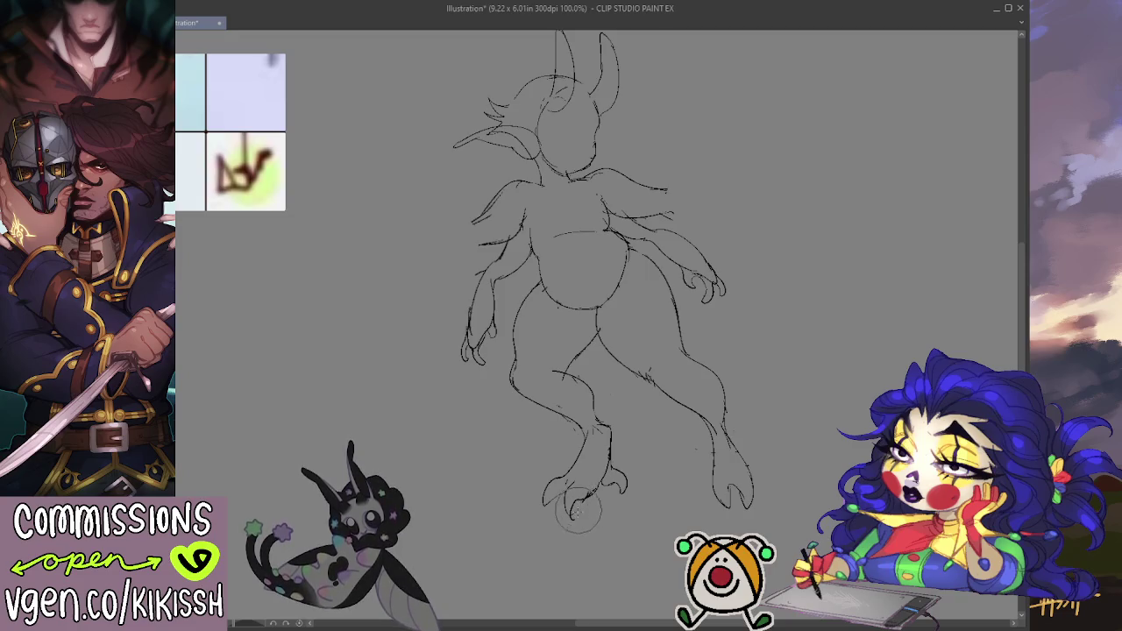
key("p")
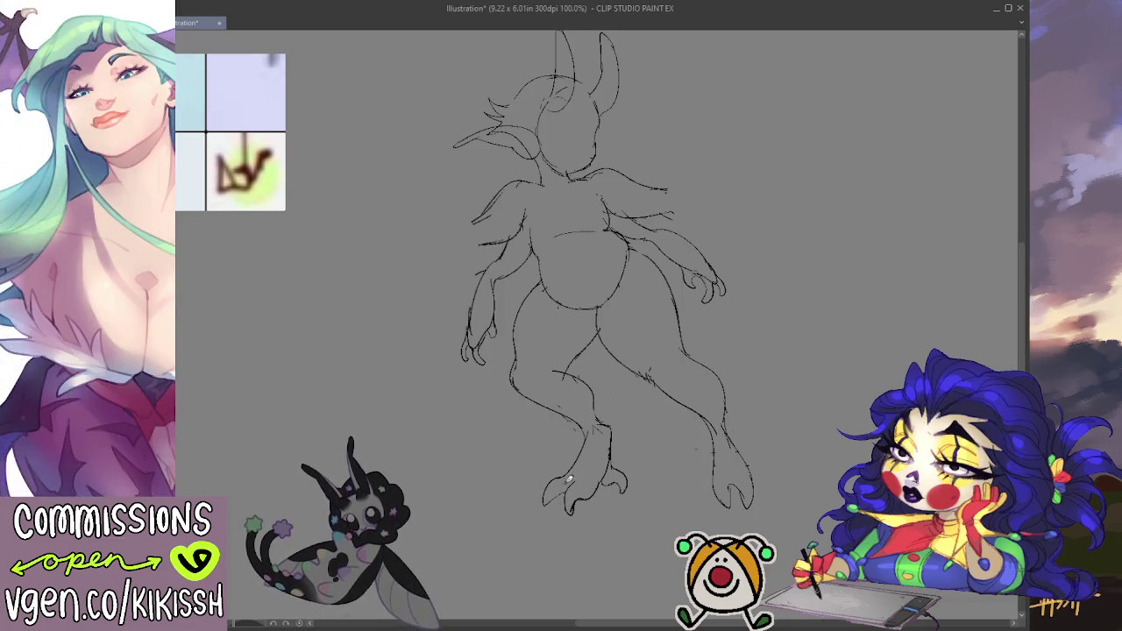
left_click_drag(561, 478, 545, 507)
mouse_move(717, 466)
left_mouse_down()
mouse_move(734, 501)
mouse_move(747, 491)
left_mouse_up()
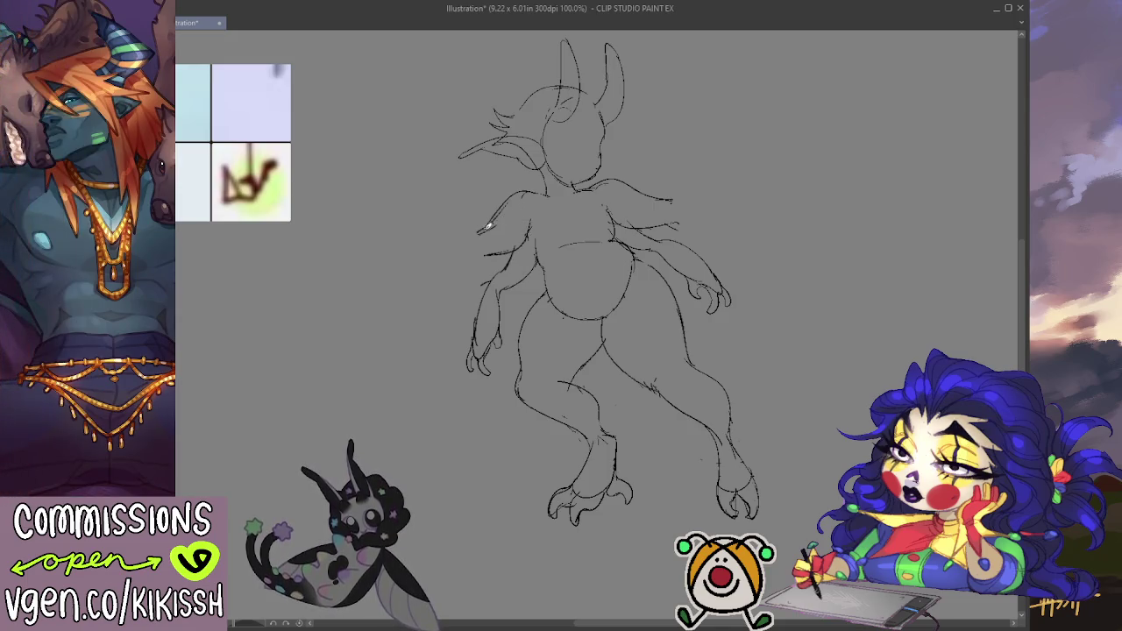
- Sketch a broad curving wing line beside the left arm and a line off the right shoulder
mouse_move(477, 231)
left_mouse_down()
mouse_move(459, 234)
mouse_move(411, 293)
left_mouse_up()
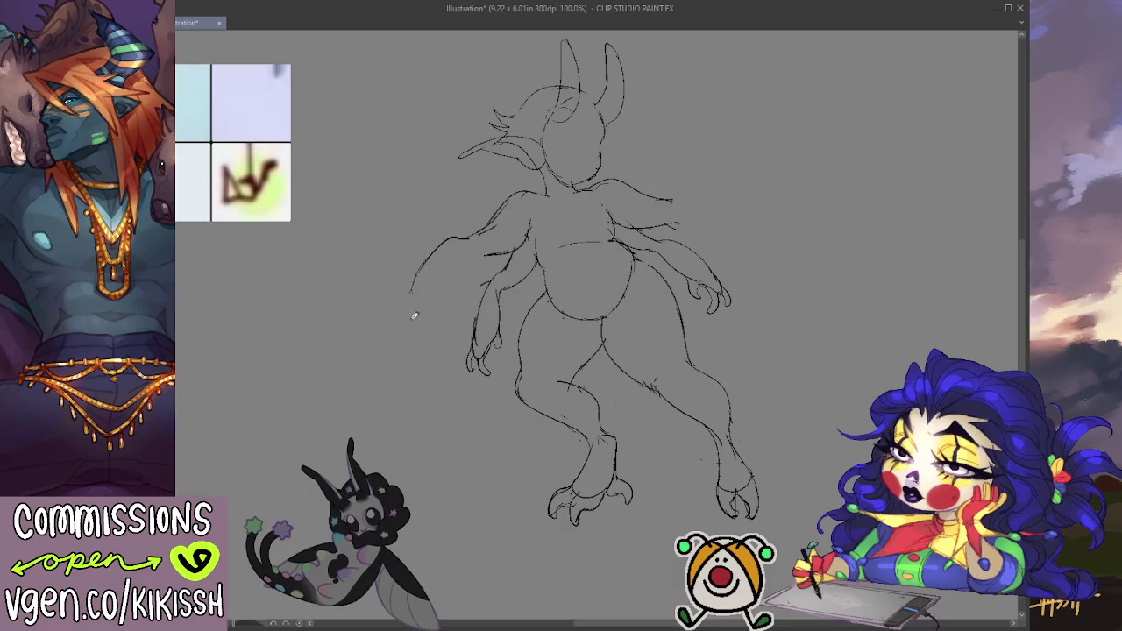
key("ctrl+z")
mouse_move(430, 251)
left_mouse_down()
mouse_move(409, 320)
mouse_move(428, 328)
mouse_move(448, 289)
mouse_move(501, 249)
left_mouse_up()
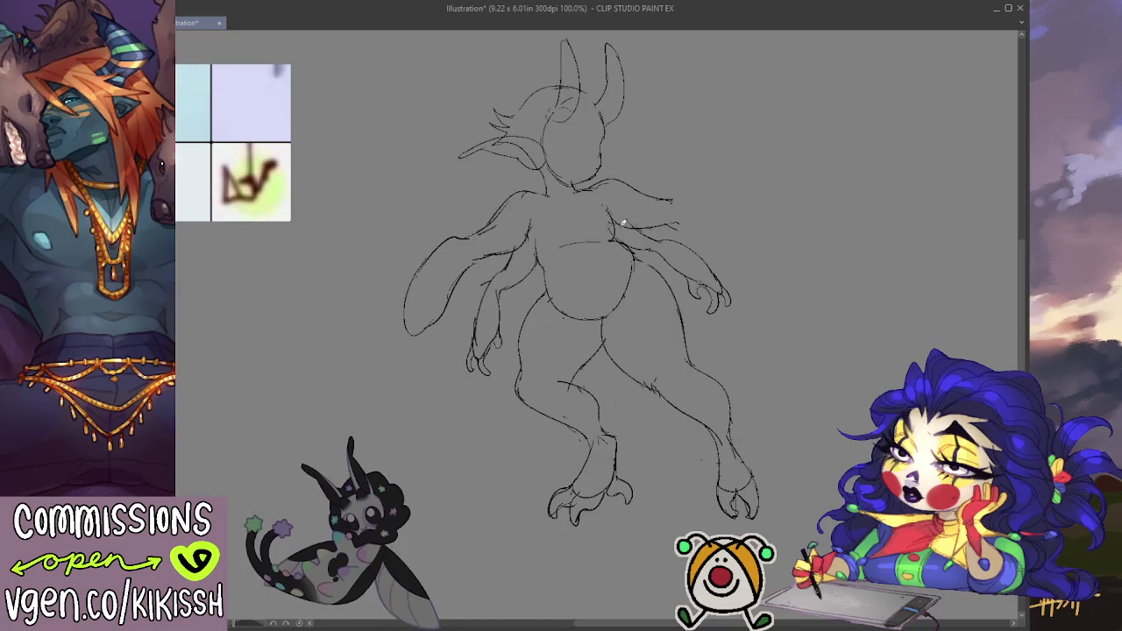
left_click_drag(680, 196, 748, 222)
key("ctrl+z")
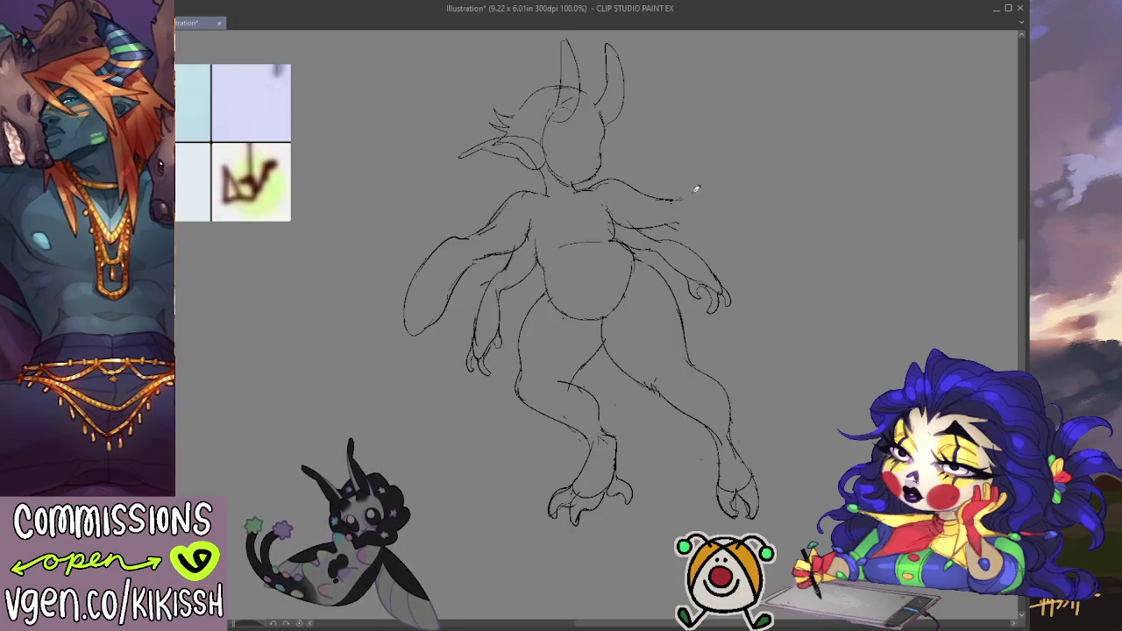
left_click_drag(675, 195, 757, 229)
left_click_drag(668, 194, 759, 226)
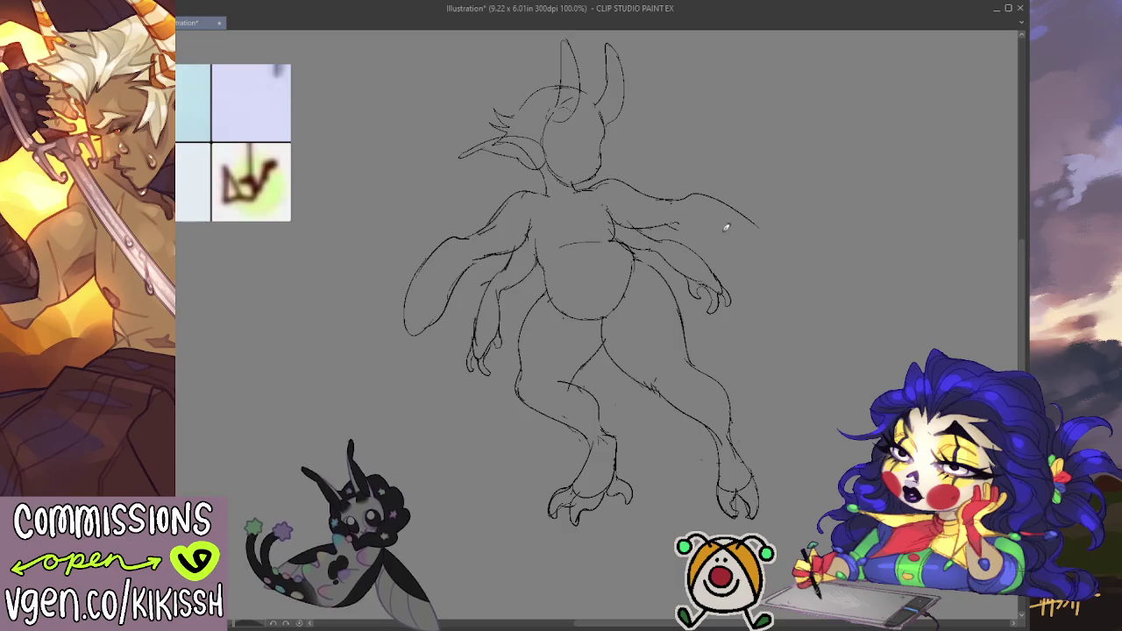
- Undo the stray arm stroke and redraw the right wing's upper edge and outline
key("ctrl+z")
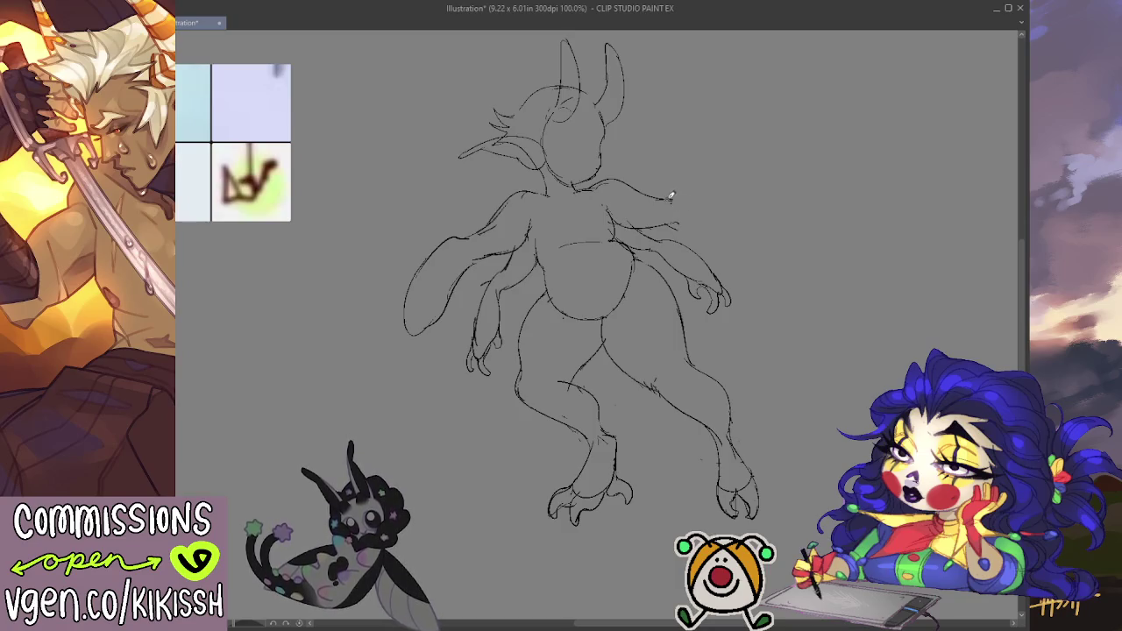
left_click_drag(677, 195, 721, 211)
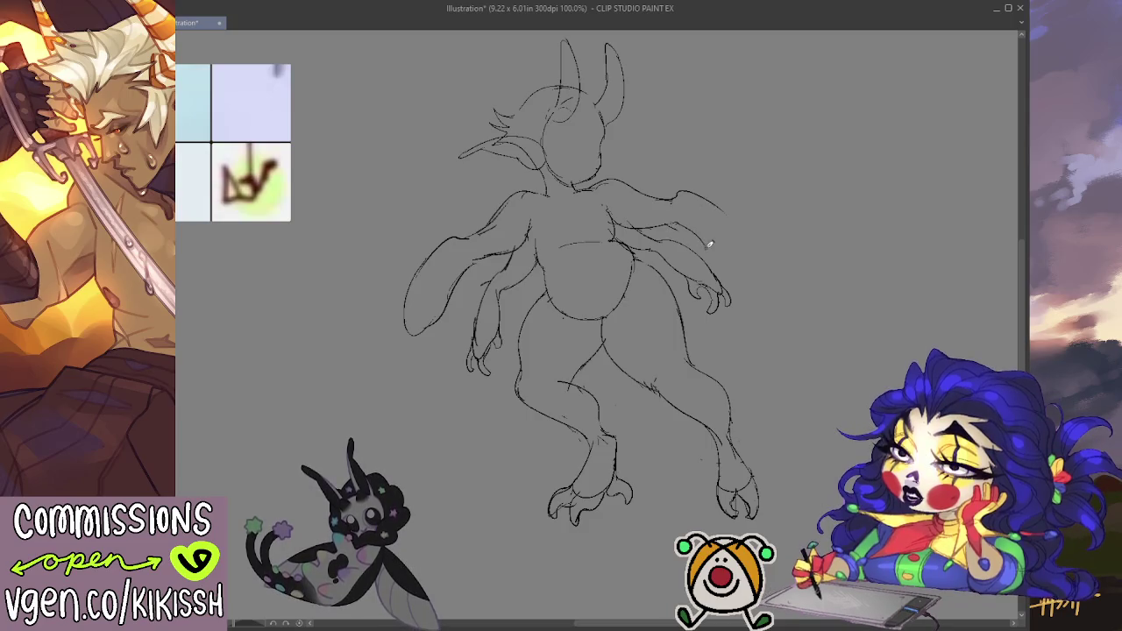
mouse_move(683, 222)
left_mouse_down()
mouse_move(717, 245)
mouse_move(714, 198)
left_mouse_up()
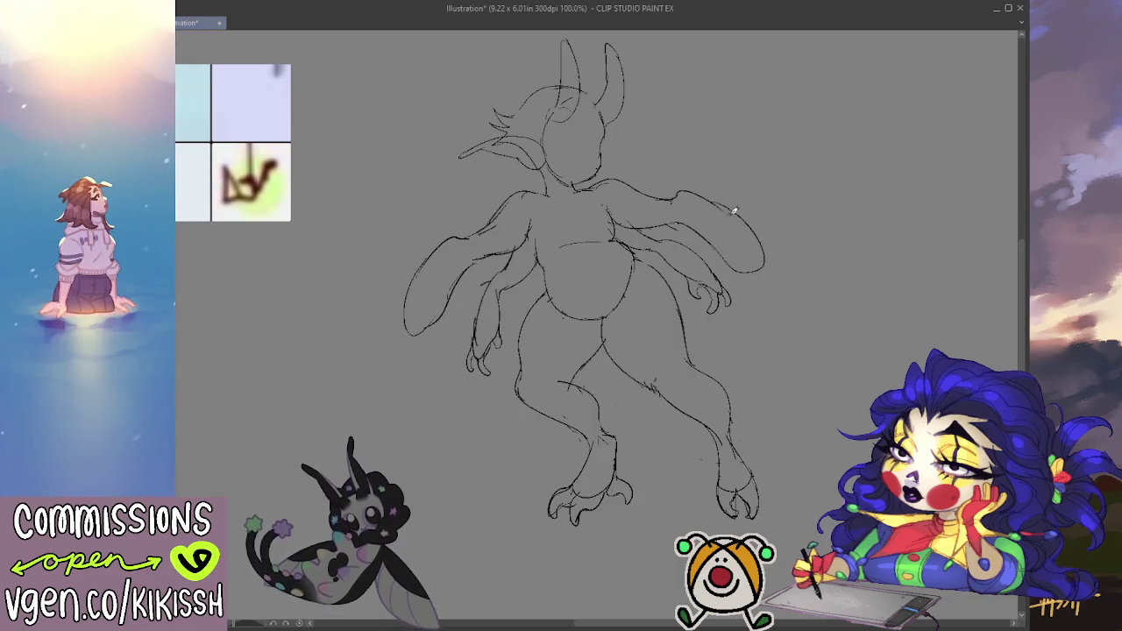
- Sketch the shoulder line rising toward the neck
left_click_drag(806, 185, 823, 212)
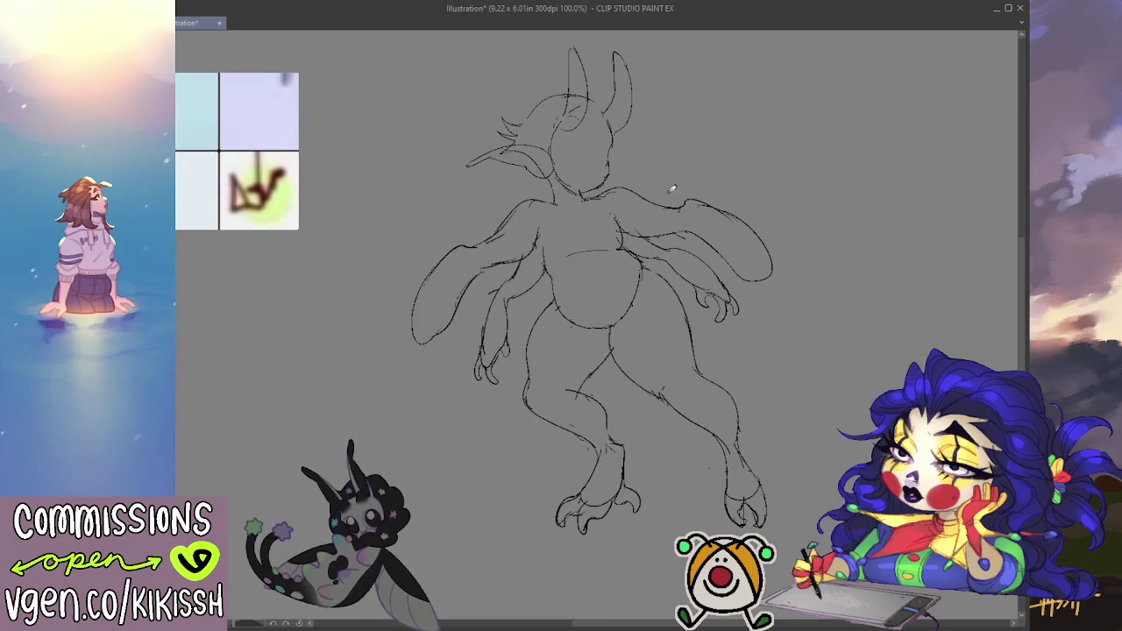
left_click_drag(483, 241, 552, 198)
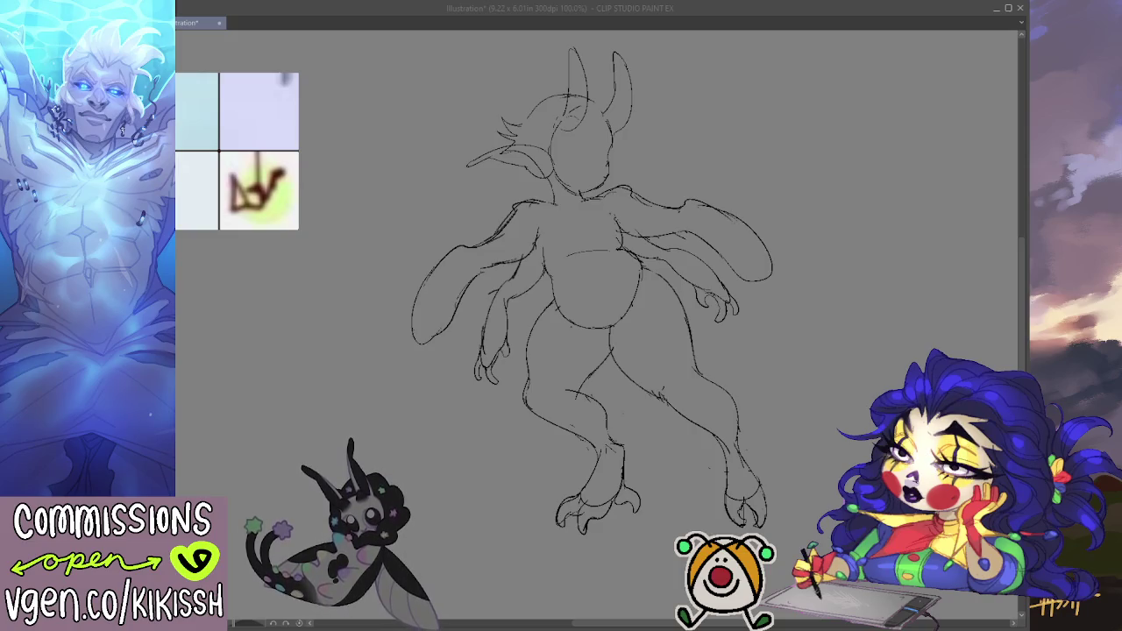
left_click(605, 137)
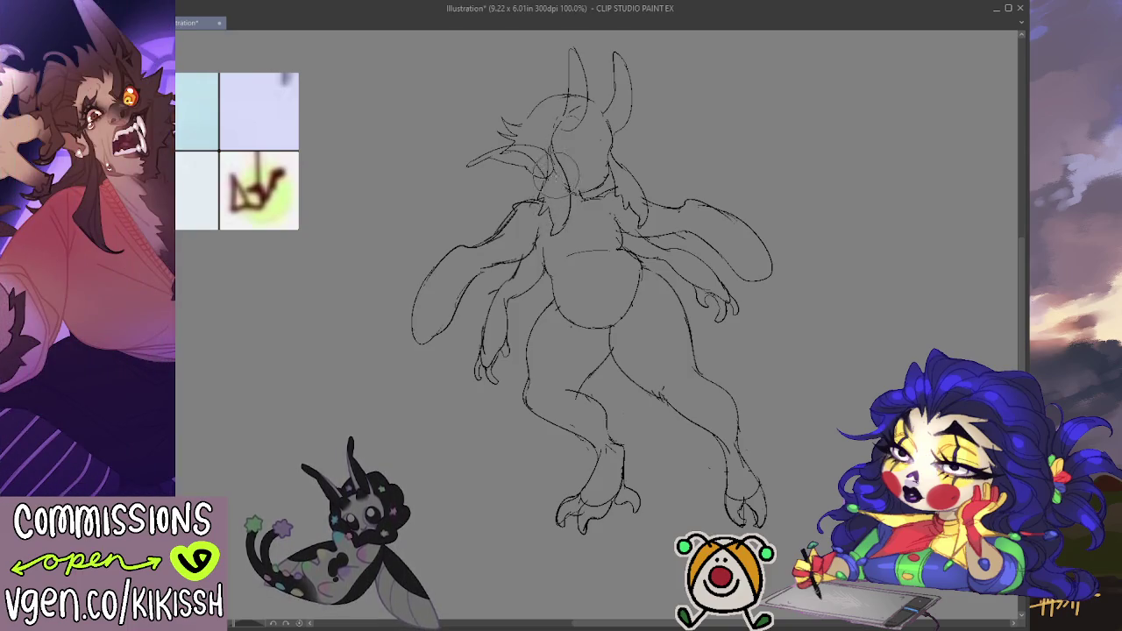
- Redraw the lower edge of the left-side wing so it ends in a hand shape
scroll(759, 115, "down", 1)
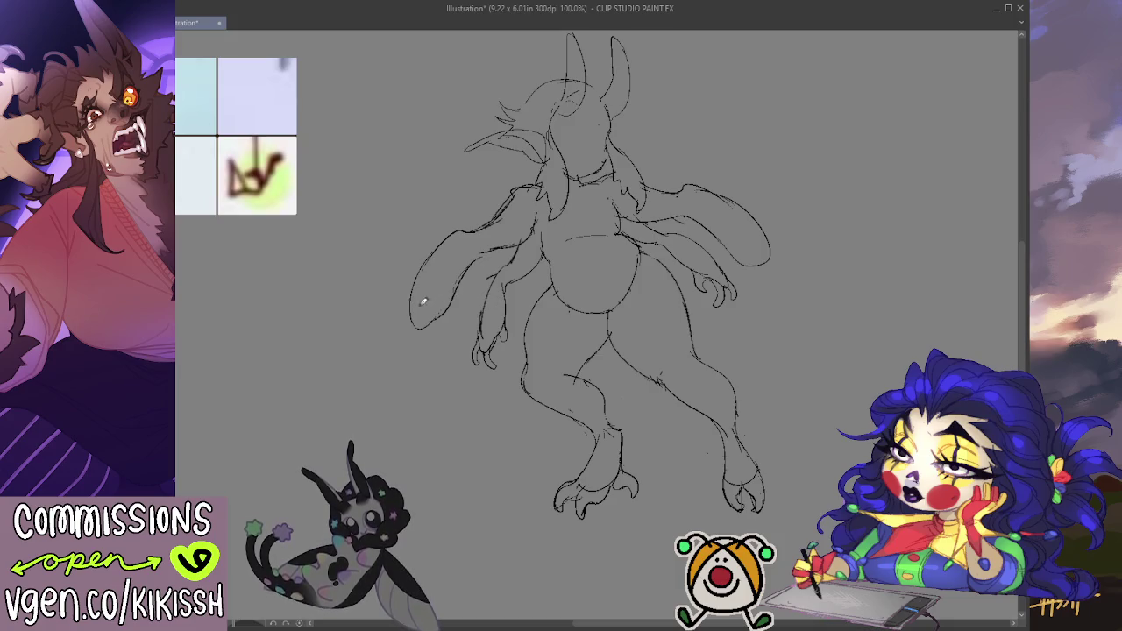
mouse_move(414, 298)
left_mouse_down()
mouse_move(408, 340)
mouse_move(416, 334)
mouse_move(427, 352)
mouse_move(441, 345)
left_mouse_up()
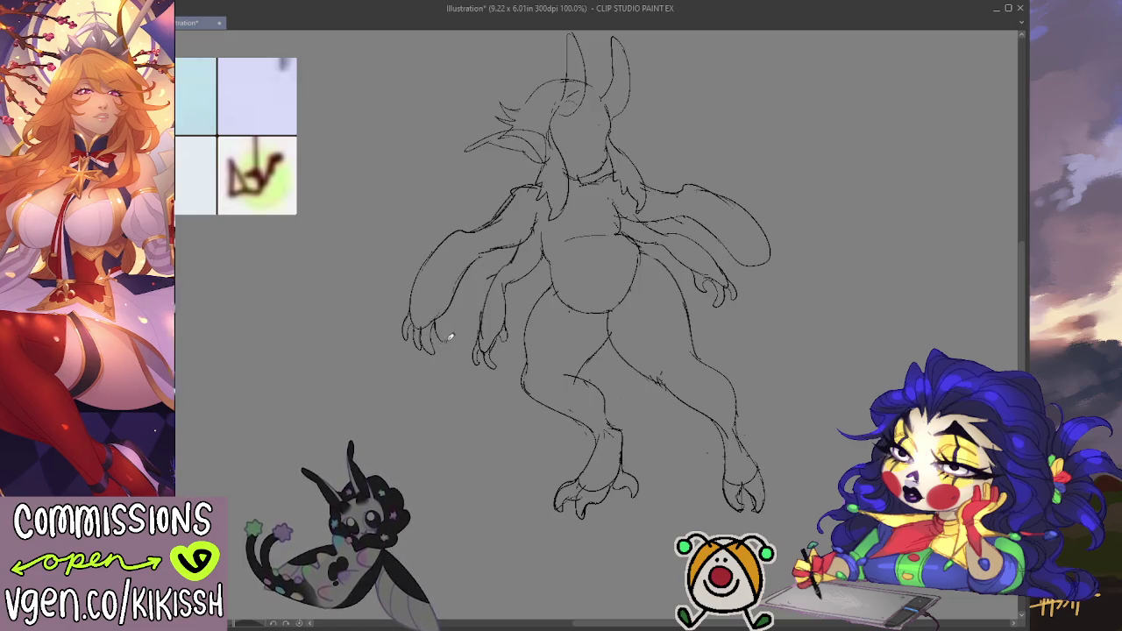
- Add claw strokes at the left wing tip, then erase the horns and top of the head
left_click_drag(455, 302, 461, 324)
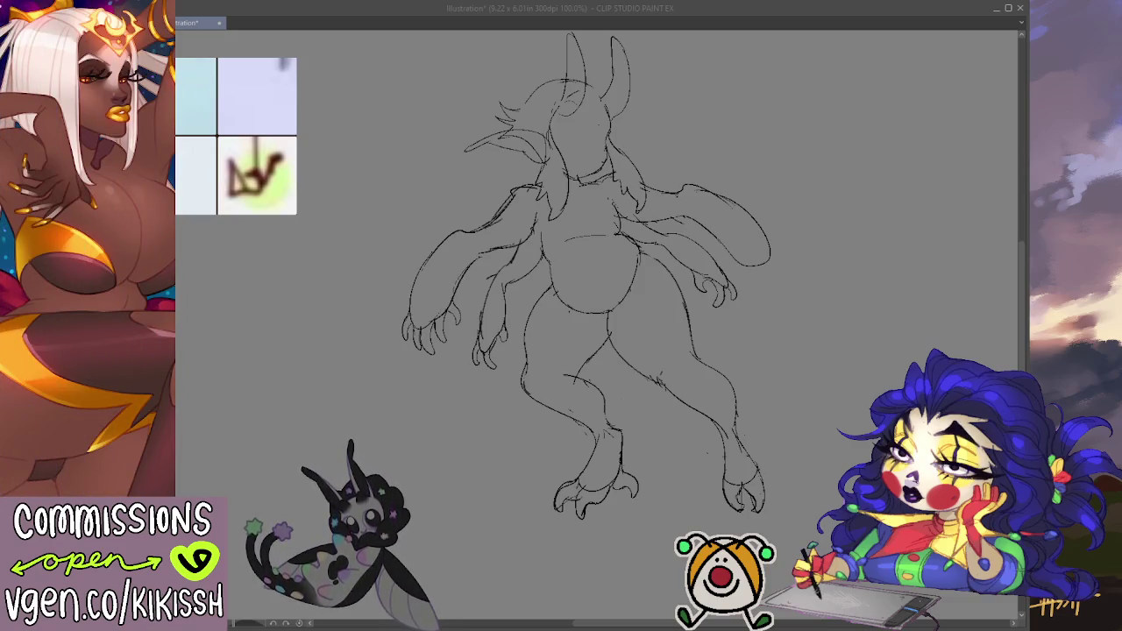
key("alt+Tab")
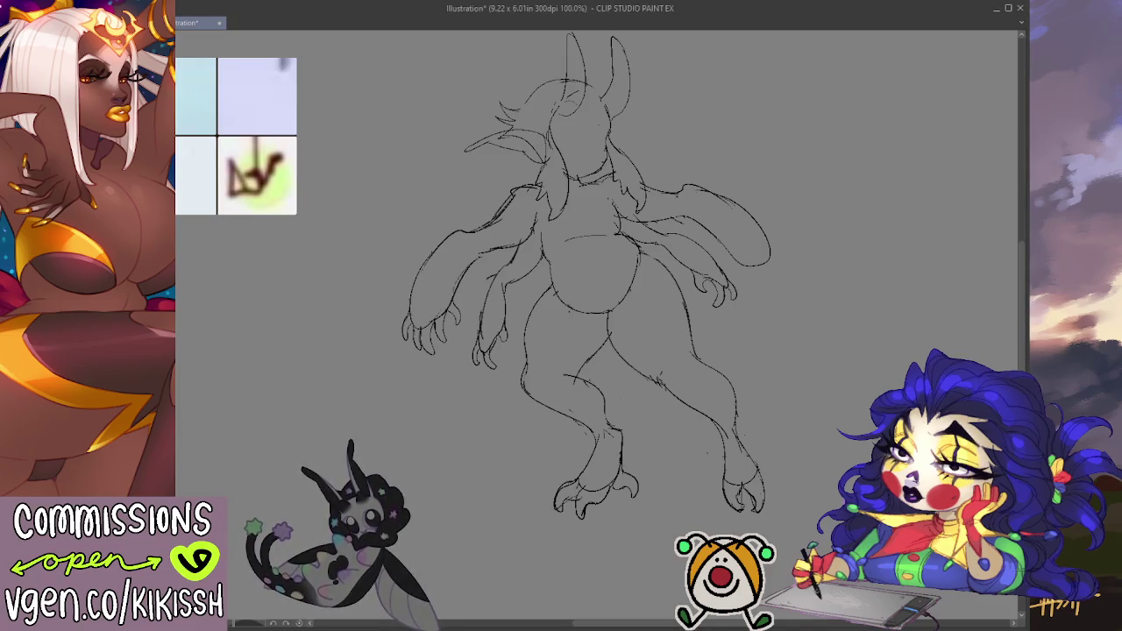
key("alt+Tab")
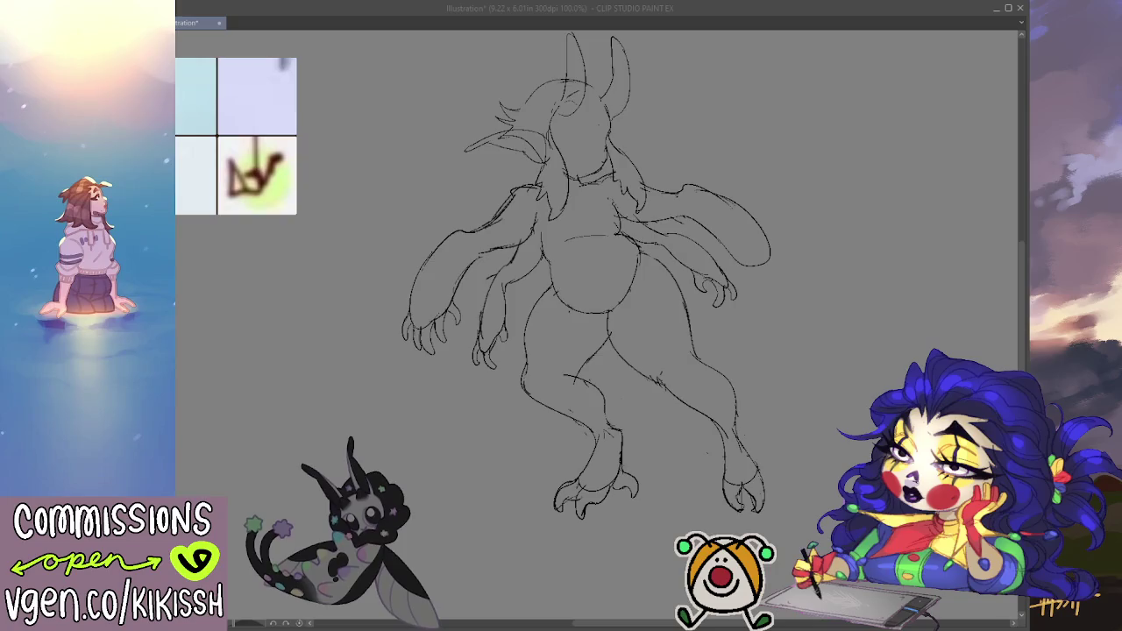
key("alt+Tab")
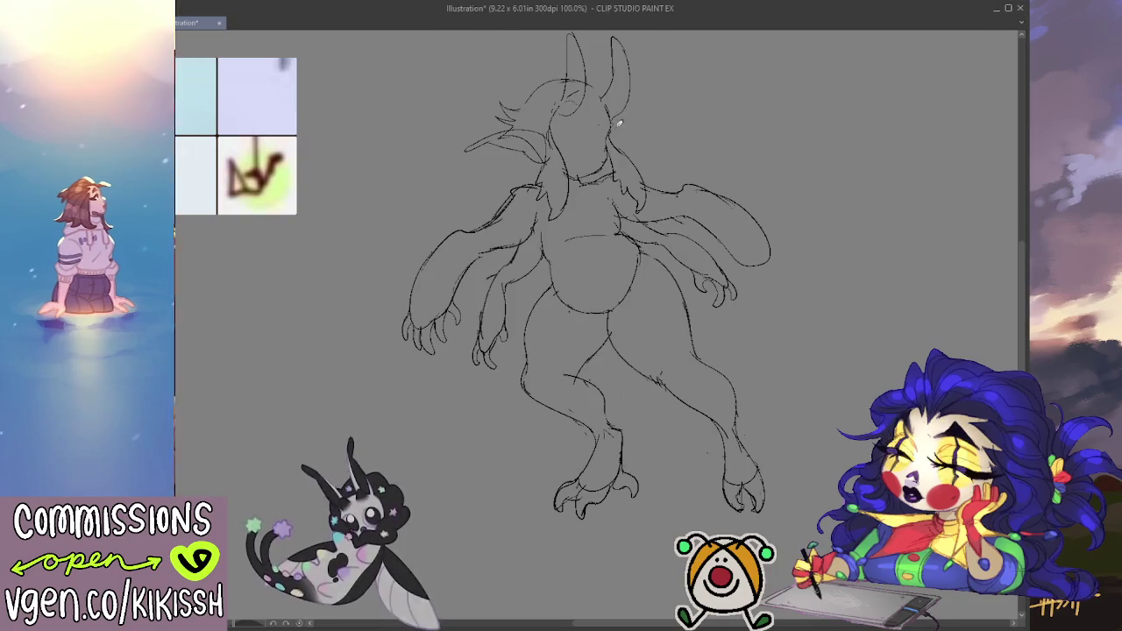
mouse_move(575, 53)
left_mouse_down()
mouse_move(574, 87)
mouse_move(617, 96)
mouse_move(635, 66)
mouse_move(603, 103)
mouse_move(613, 132)
mouse_move(586, 74)
mouse_move(574, 84)
mouse_move(618, 122)
left_mouse_up()
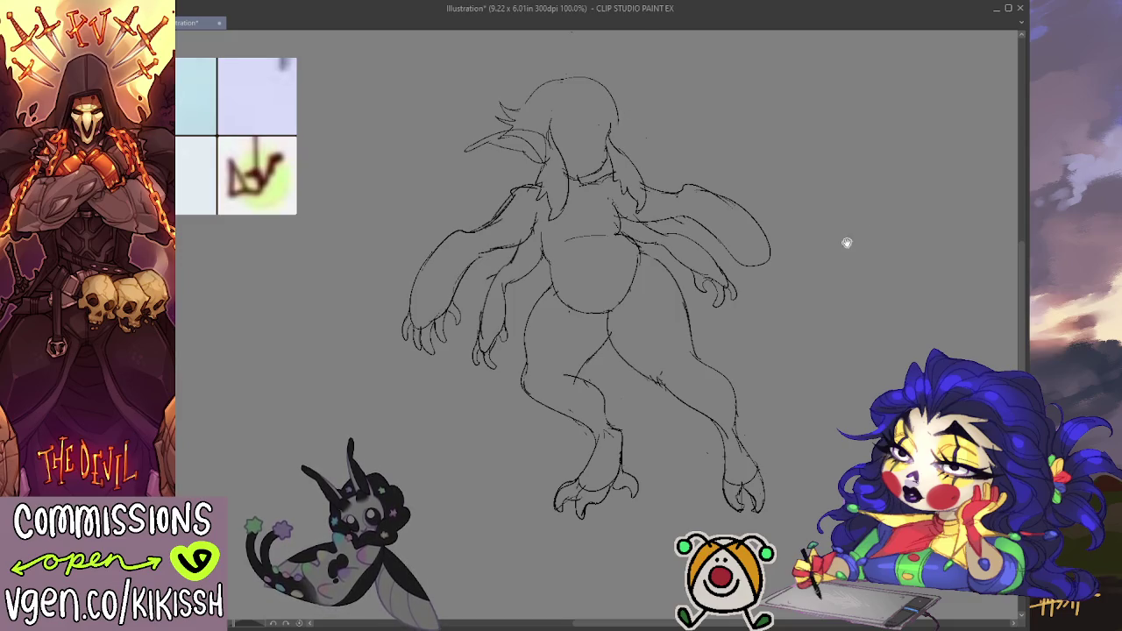
- Draw a short stroke where the wing-arm meets the shoulder, redrawing it once
left_click_drag(844, 243, 839, 270)
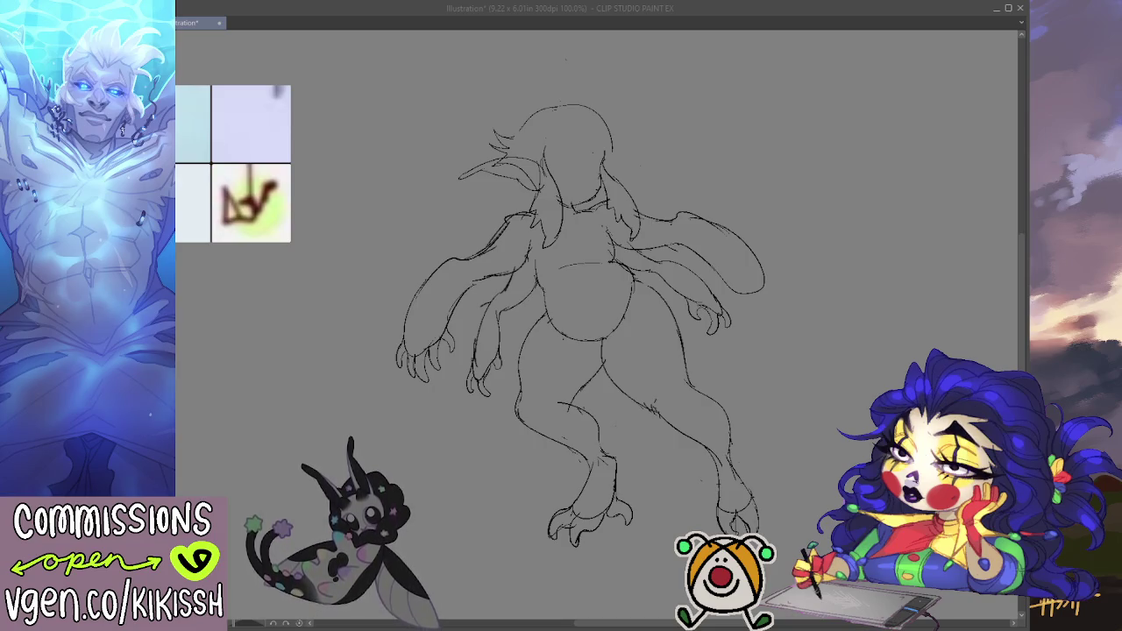
left_click(584, 233)
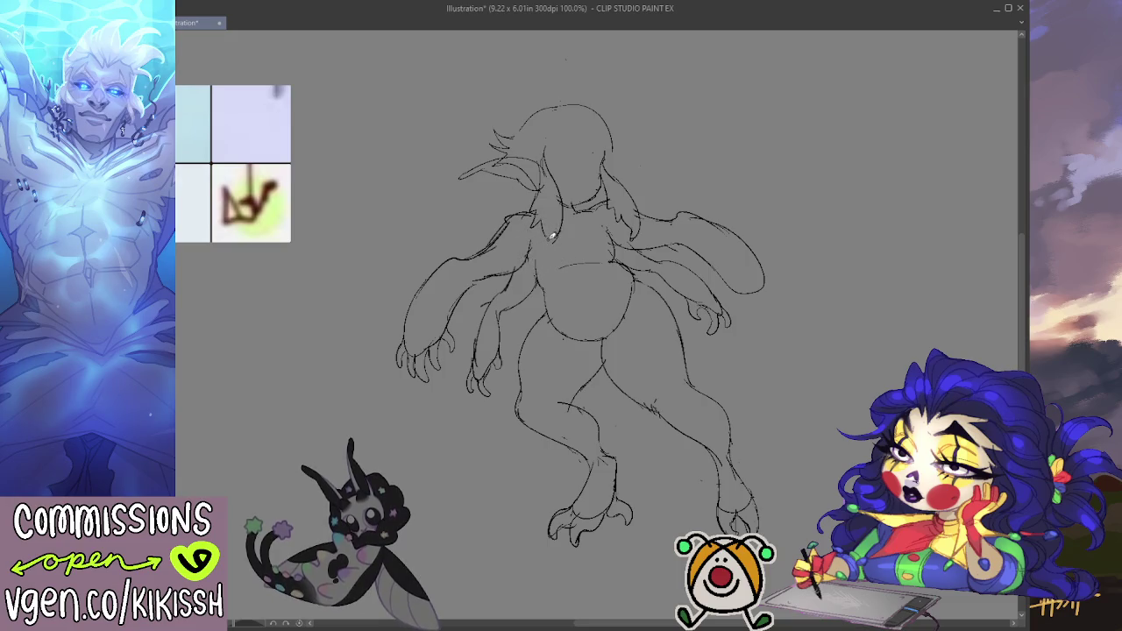
left_click_drag(506, 256, 533, 252)
key("ctrl+z")
left_click_drag(531, 235, 510, 249)
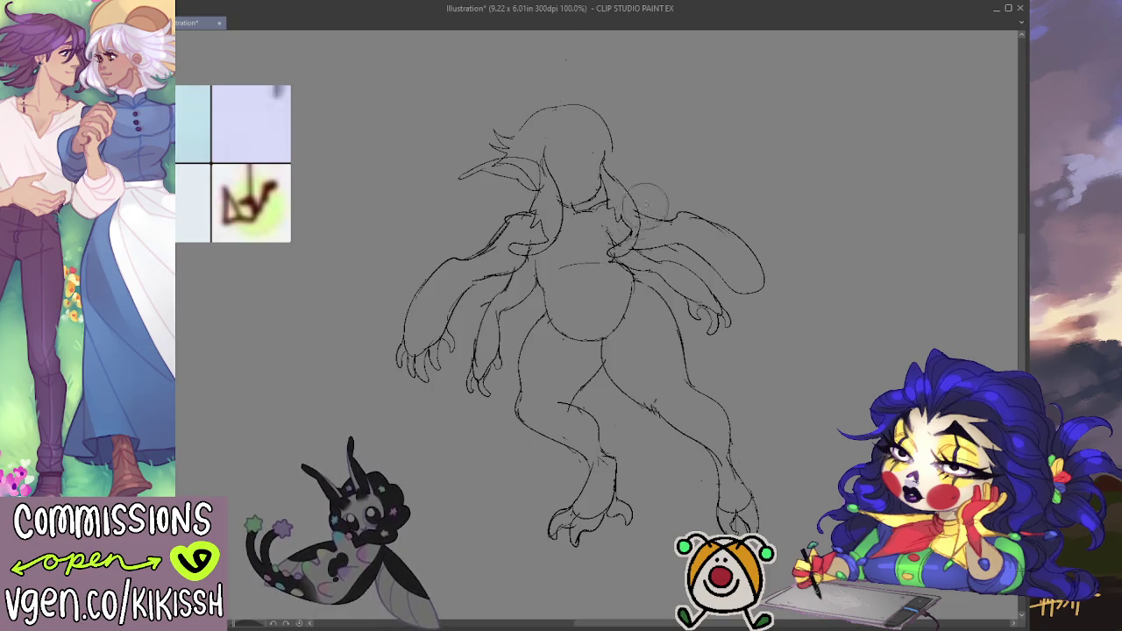
mouse_move(724, 169)
left_mouse_down()
mouse_move(729, 125)
mouse_move(739, 145)
left_mouse_up()
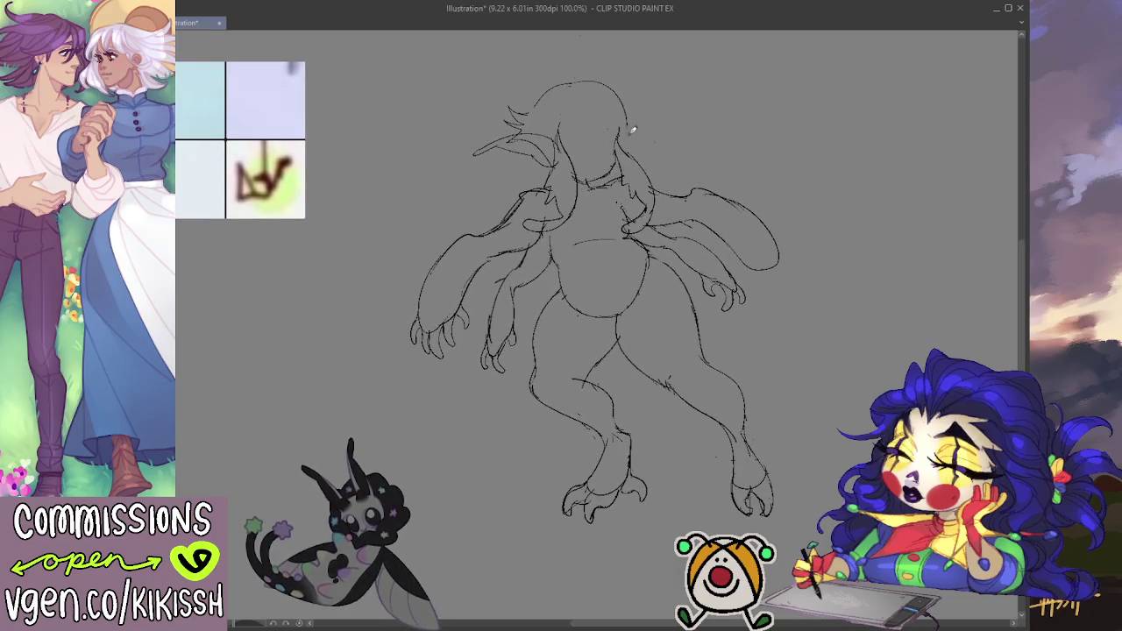
- Thicken the right side of the head outline and sketch a small horn curve on top
left_click_drag(617, 140, 627, 102)
mouse_move(617, 145)
left_mouse_down()
mouse_move(643, 120)
mouse_move(638, 73)
left_mouse_up()
mouse_move(643, 112)
left_mouse_down()
mouse_move(634, 79)
mouse_move(622, 112)
left_mouse_up()
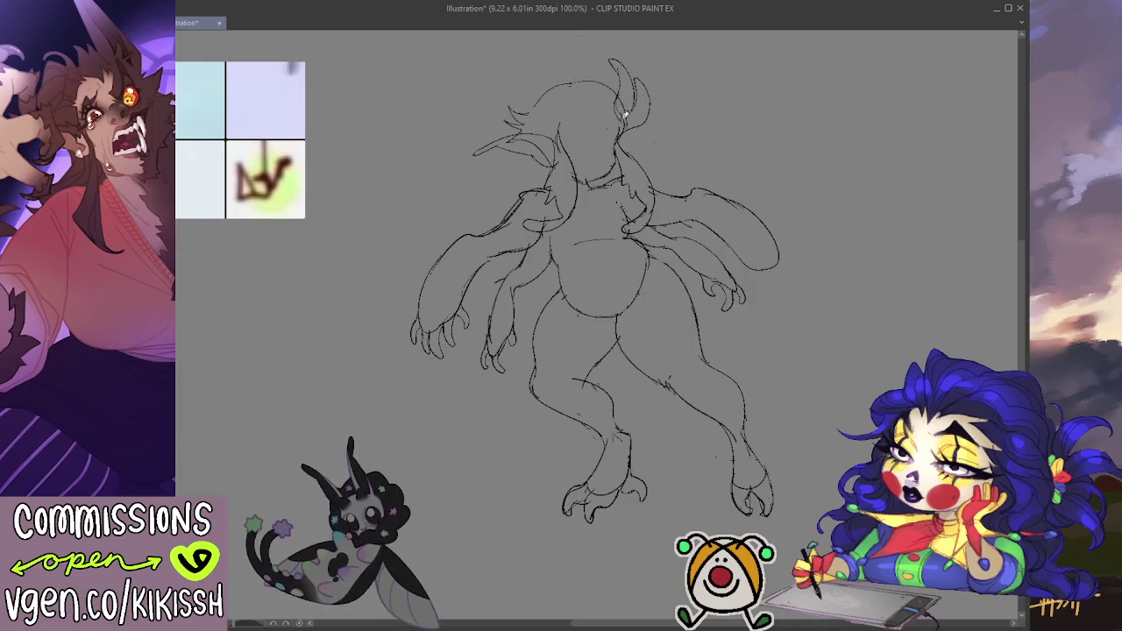
- Replace the first horn attempt with a new curved horn on the head's upper right
scroll(708, 140, "up", 2)
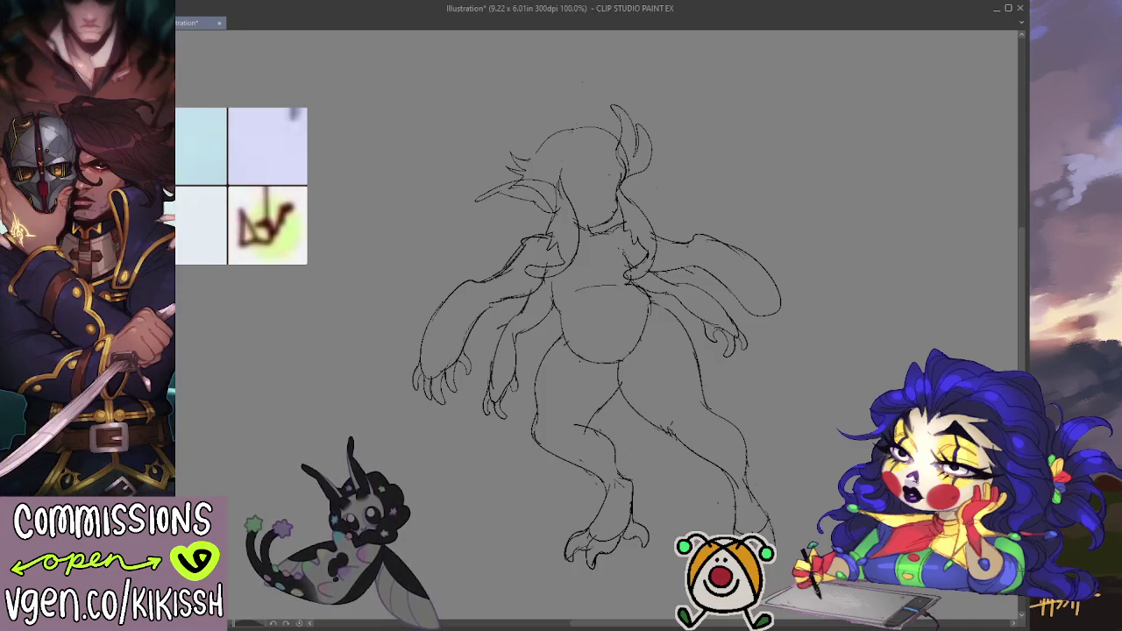
key("ctrl+z")
key("ctrl+z")
key("ctrl+z")
mouse_move(619, 183)
left_mouse_down()
mouse_move(630, 127)
mouse_move(618, 162)
mouse_move(570, 108)
mouse_move(572, 174)
left_mouse_up()
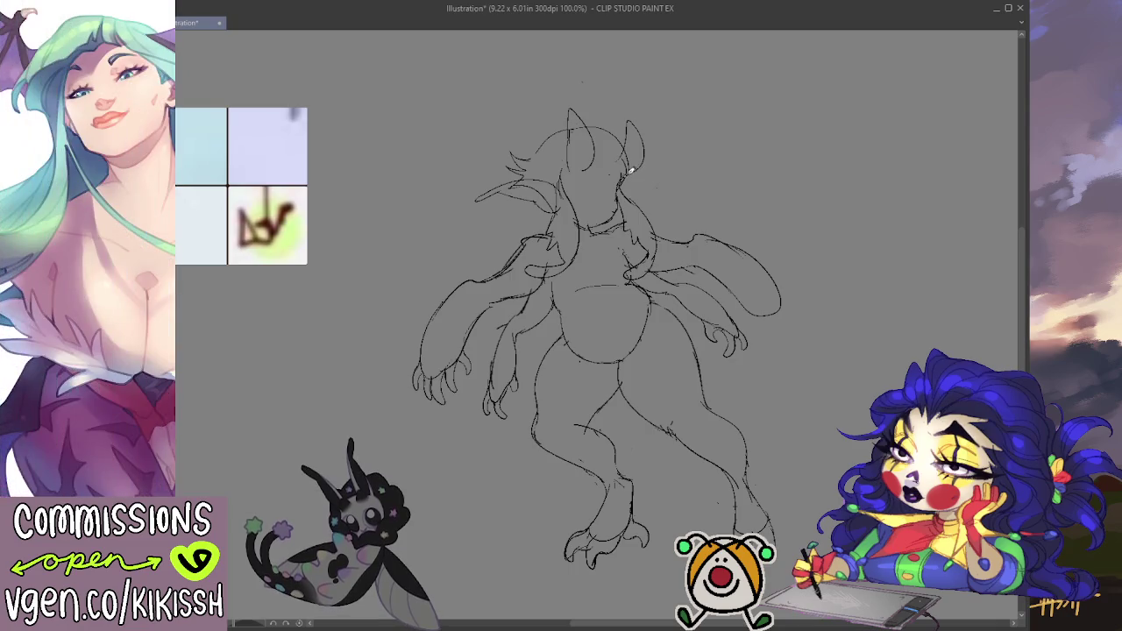
left_click_drag(647, 140, 609, 180)
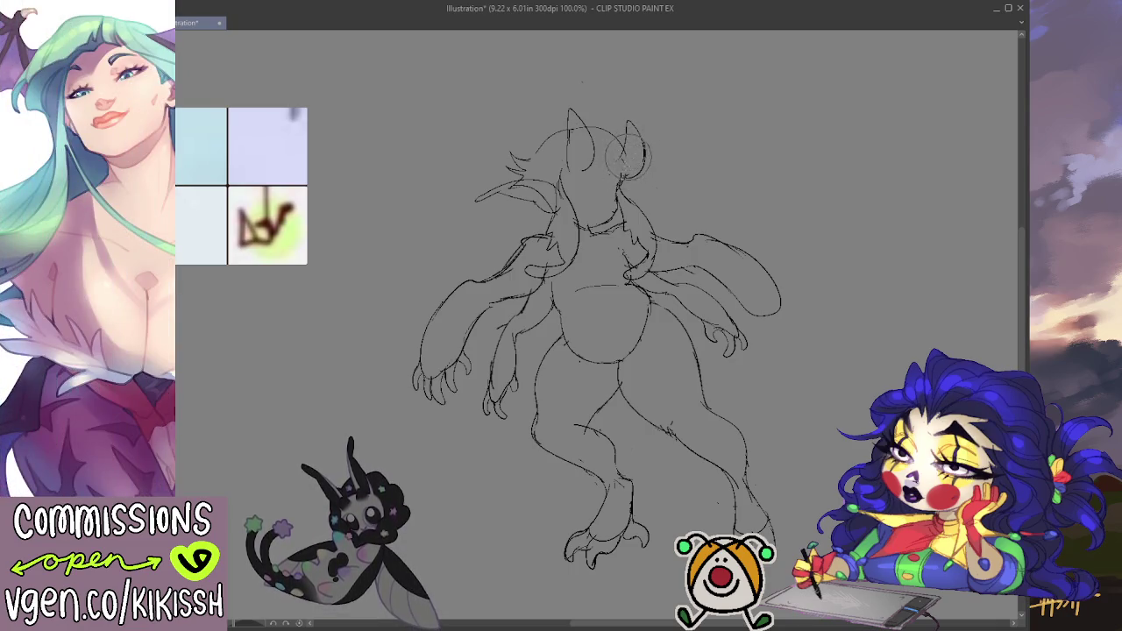
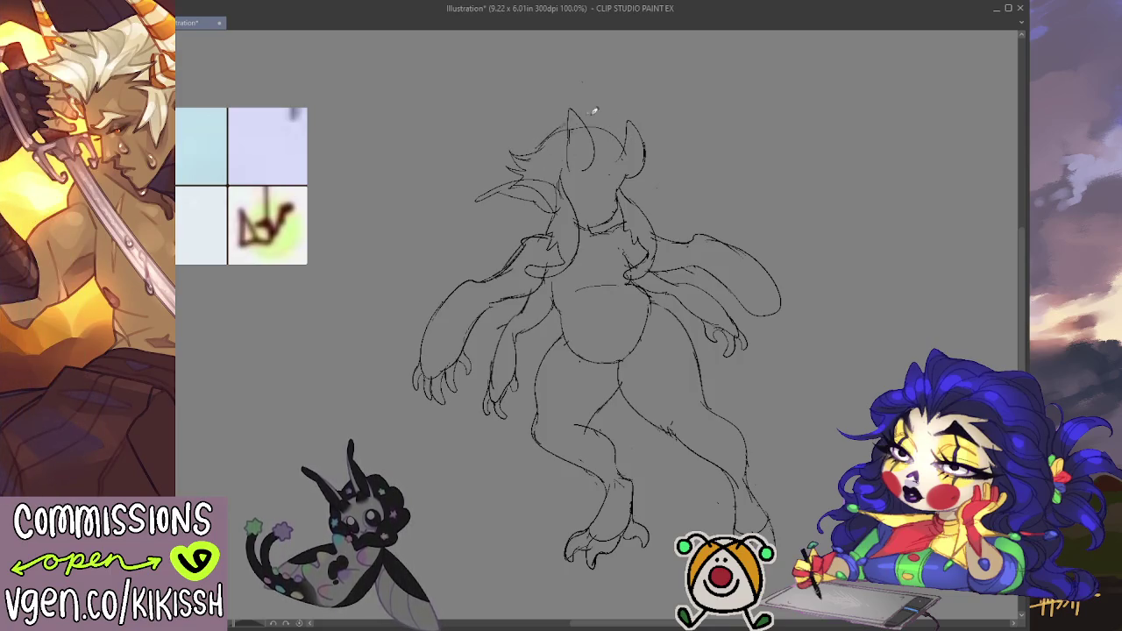
- Sketch a rough circle around the creature's head with a stroke along its right edge
mouse_move(568, 109)
left_mouse_down()
mouse_move(579, 113)
mouse_move(578, 151)
mouse_move(617, 149)
mouse_move(642, 171)
mouse_move(624, 133)
left_mouse_up()
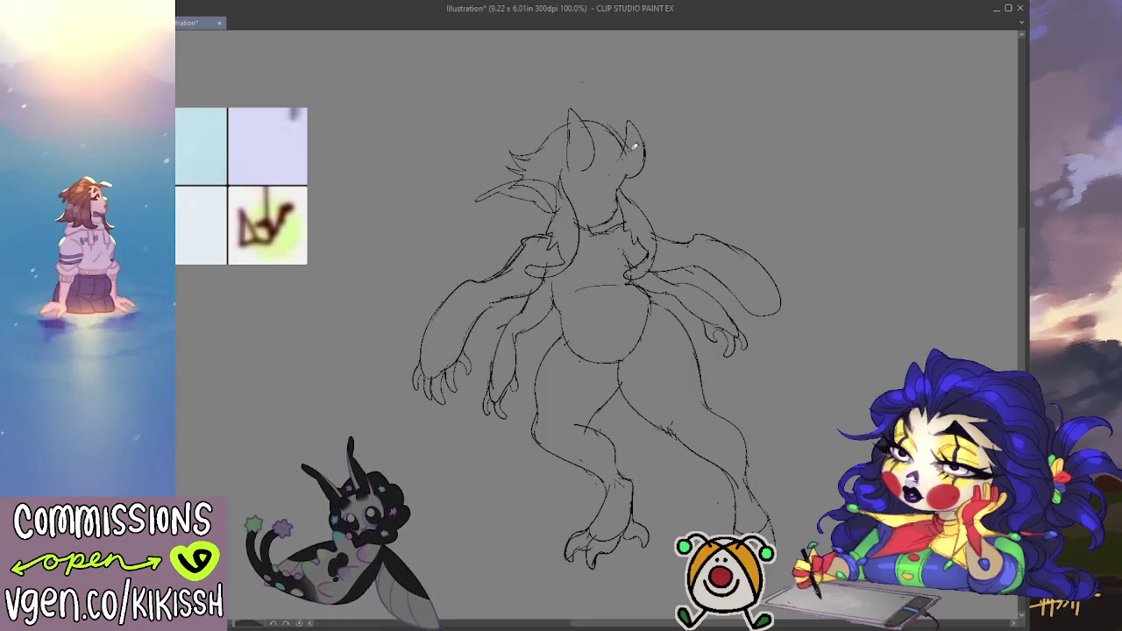
mouse_move(644, 151)
left_mouse_down()
mouse_move(665, 212)
mouse_move(647, 204)
left_mouse_up()
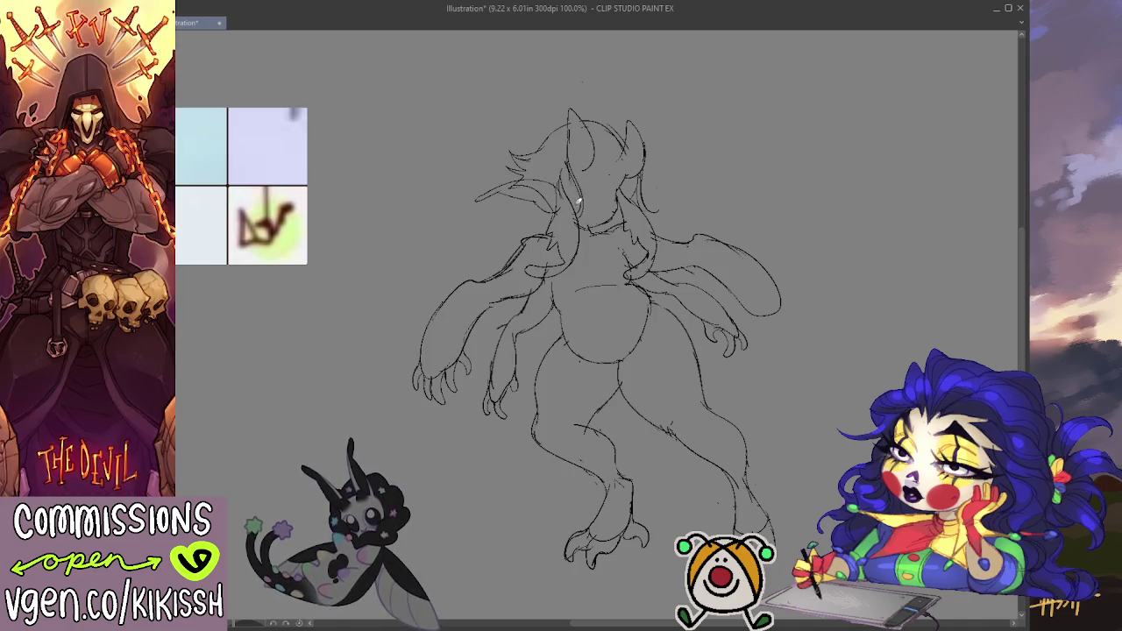
mouse_move(700, 161)
left_mouse_down()
mouse_move(704, 146)
mouse_move(680, 144)
left_mouse_up()
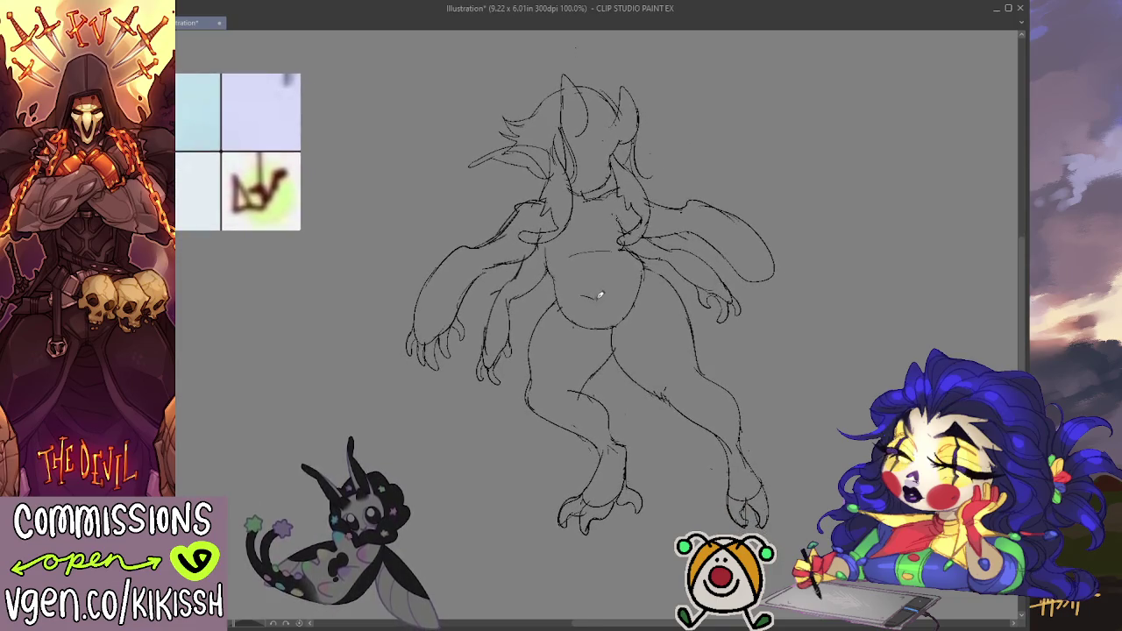
key("e")
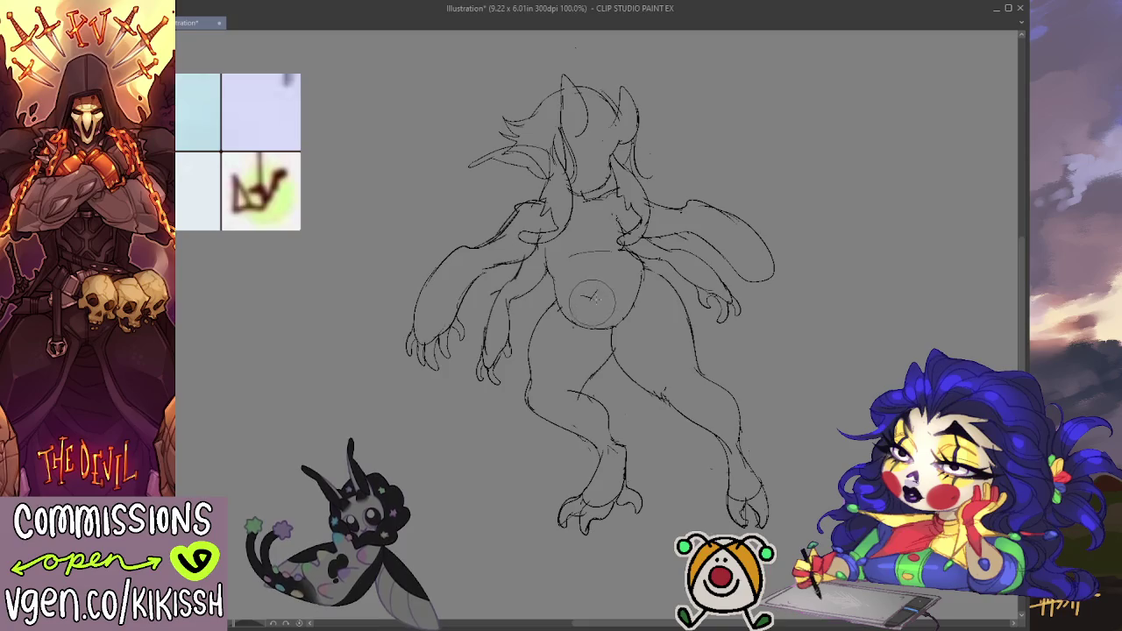
left_click_drag(700, 258, 706, 256)
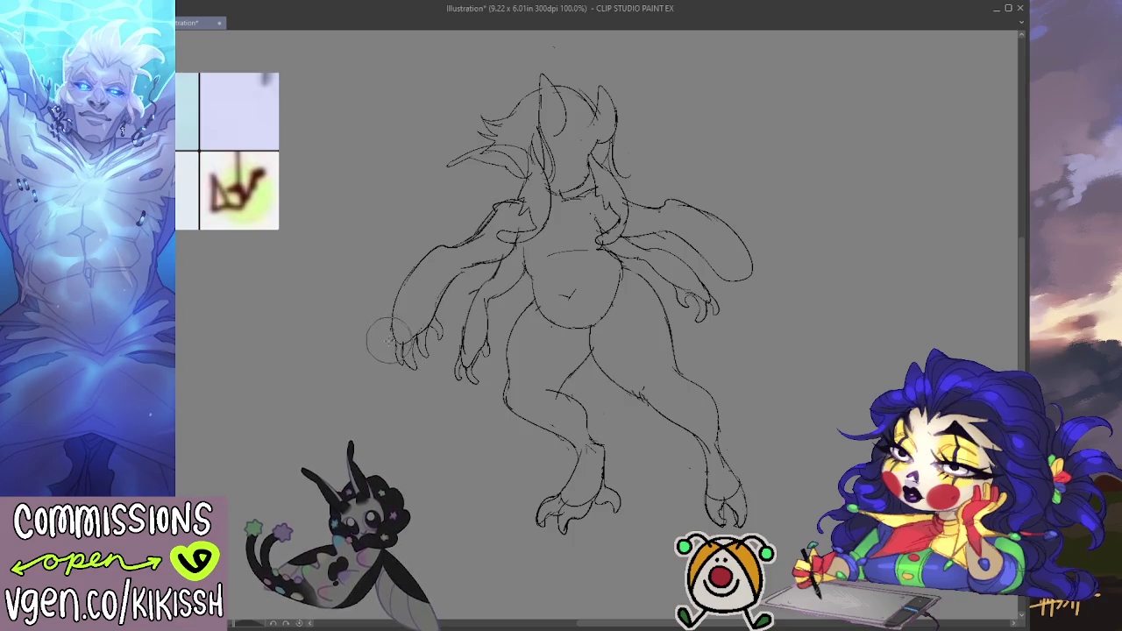
- Add finger lines and a short extra stroke to the leftmost clawed hand
mouse_move(390, 333)
left_mouse_down()
mouse_move(382, 354)
mouse_move(396, 356)
left_mouse_up()
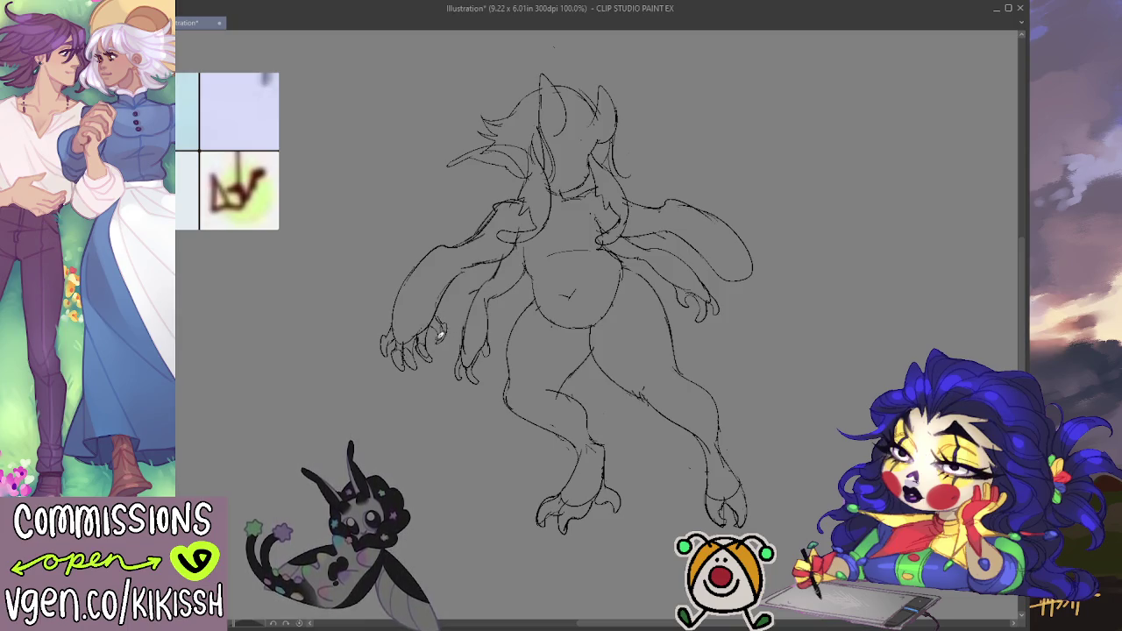
left_click_drag(549, 254, 565, 244)
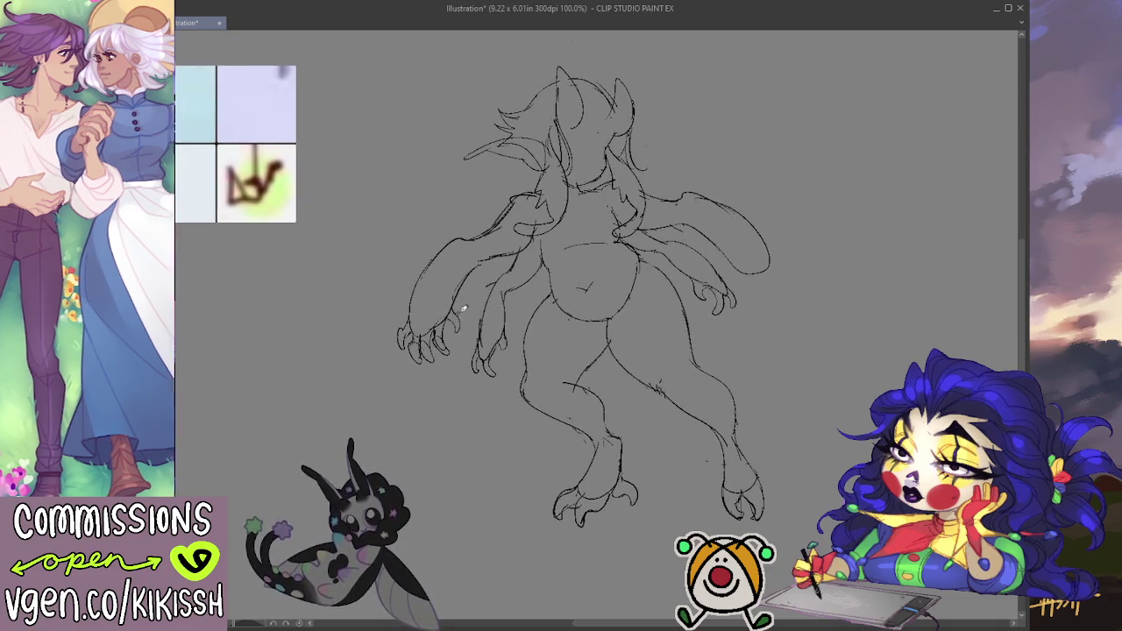
left_click_drag(462, 329, 458, 308)
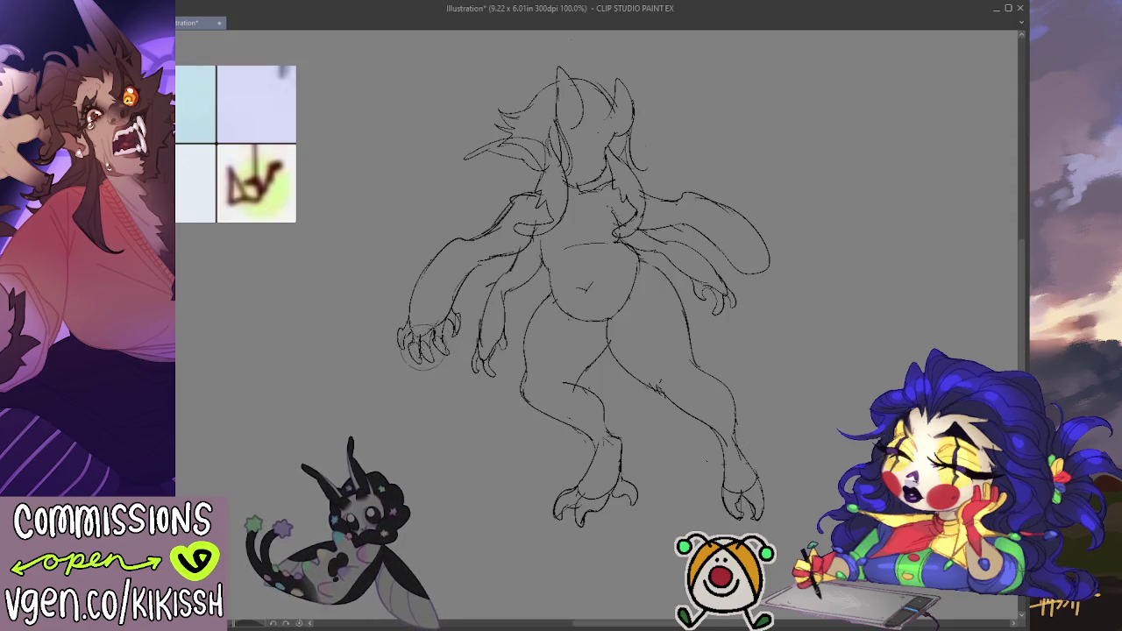
- Sketch the oval face outline and a shorter hair stroke left of the head, discarding the overlong one
left_click_drag(620, 303, 583, 327)
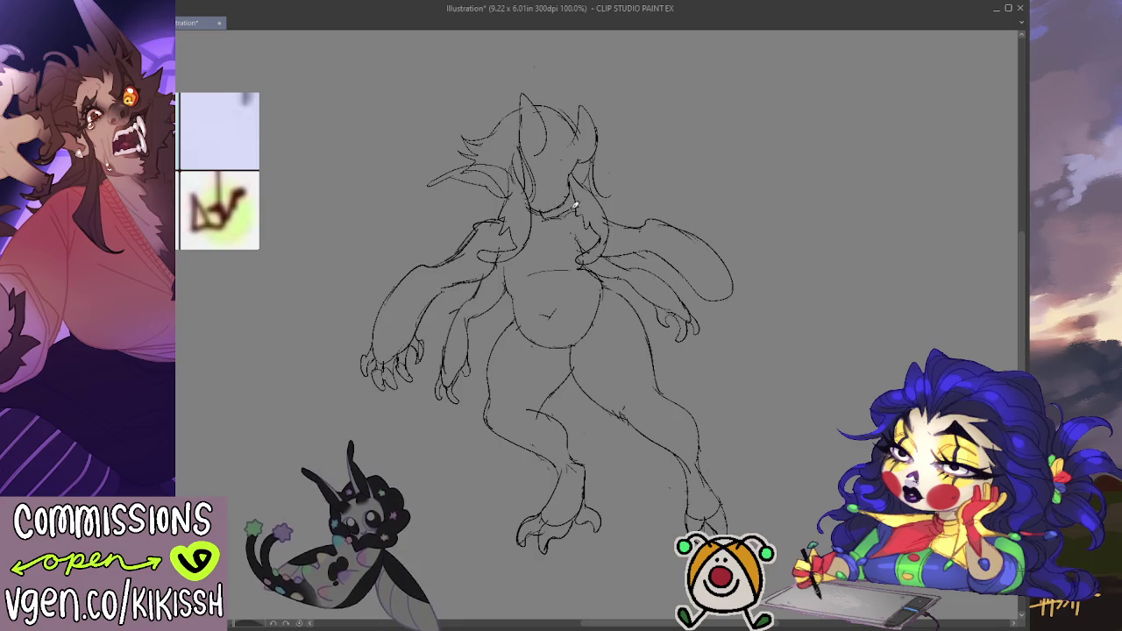
left_click_drag(855, 231, 859, 231)
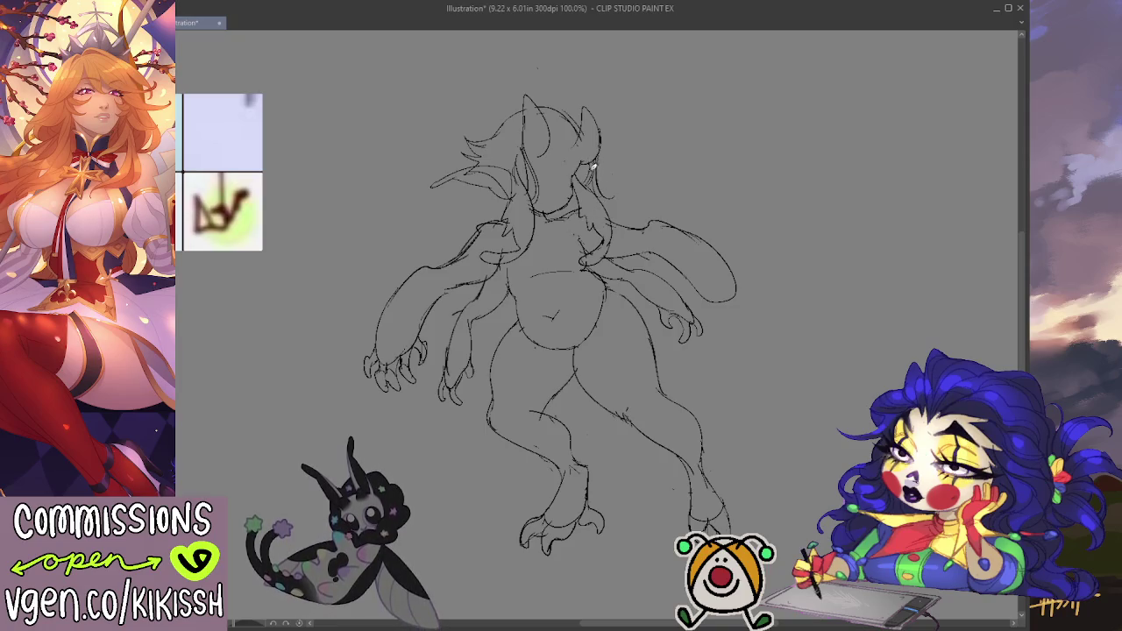
mouse_move(574, 175)
left_mouse_down()
mouse_move(552, 206)
mouse_move(583, 219)
mouse_move(552, 214)
left_mouse_up()
mouse_move(578, 154)
left_mouse_down()
mouse_move(561, 197)
mouse_move(579, 188)
left_mouse_up()
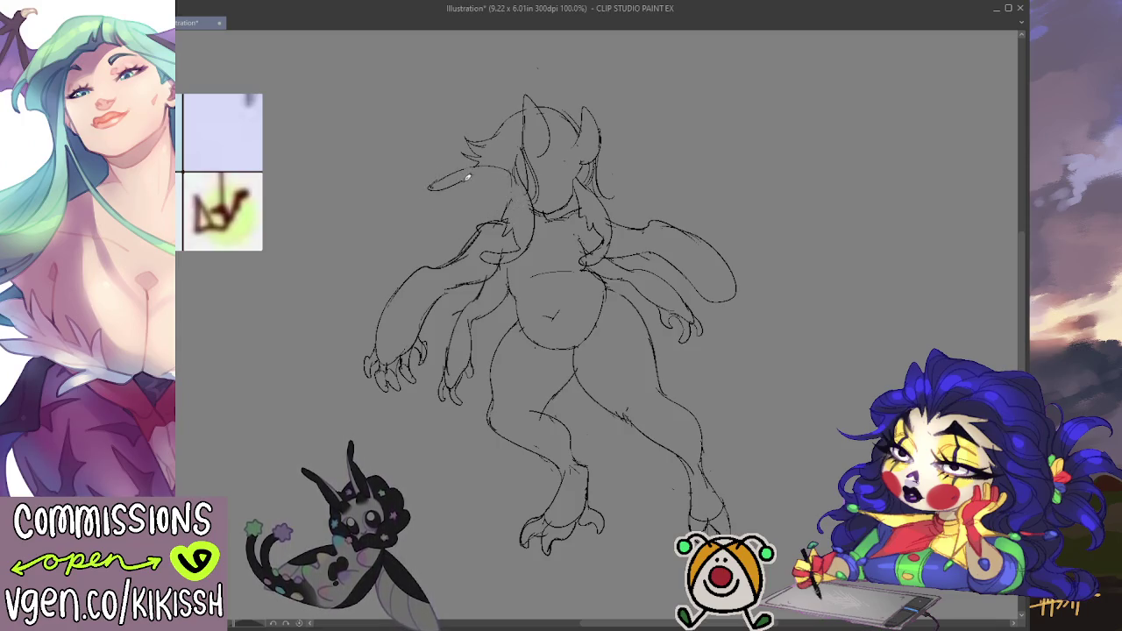
left_click_drag(493, 180, 513, 189)
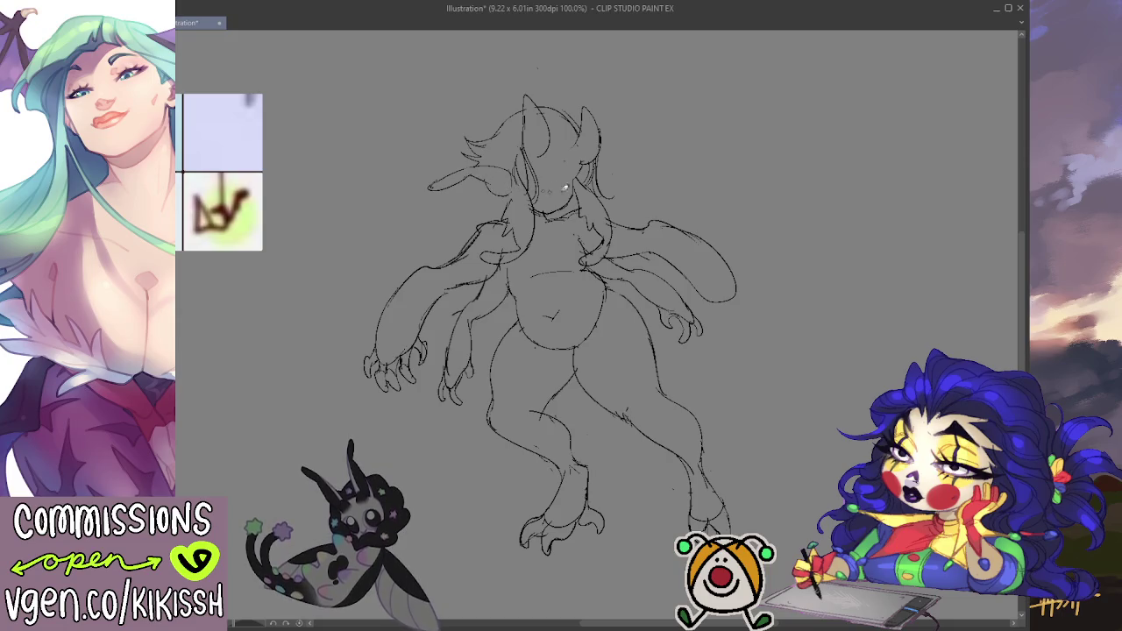
key("ctrl+z")
left_click_drag(432, 181, 466, 172)
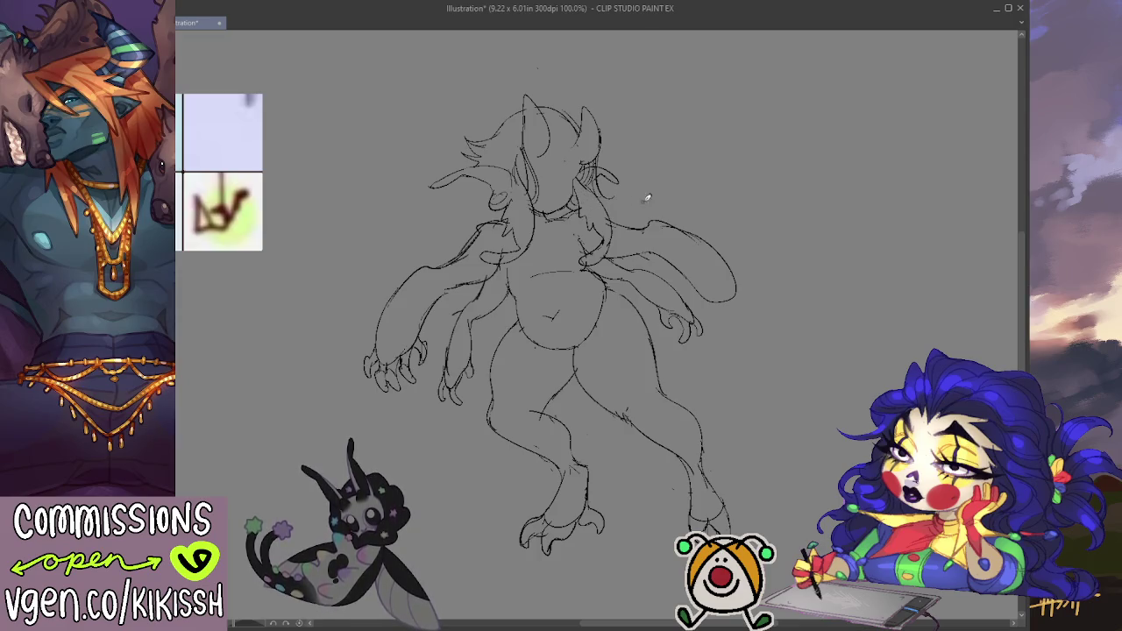
- Draw a stroke down the right side of the head to form the ear loop
left_click_drag(647, 198, 658, 167)
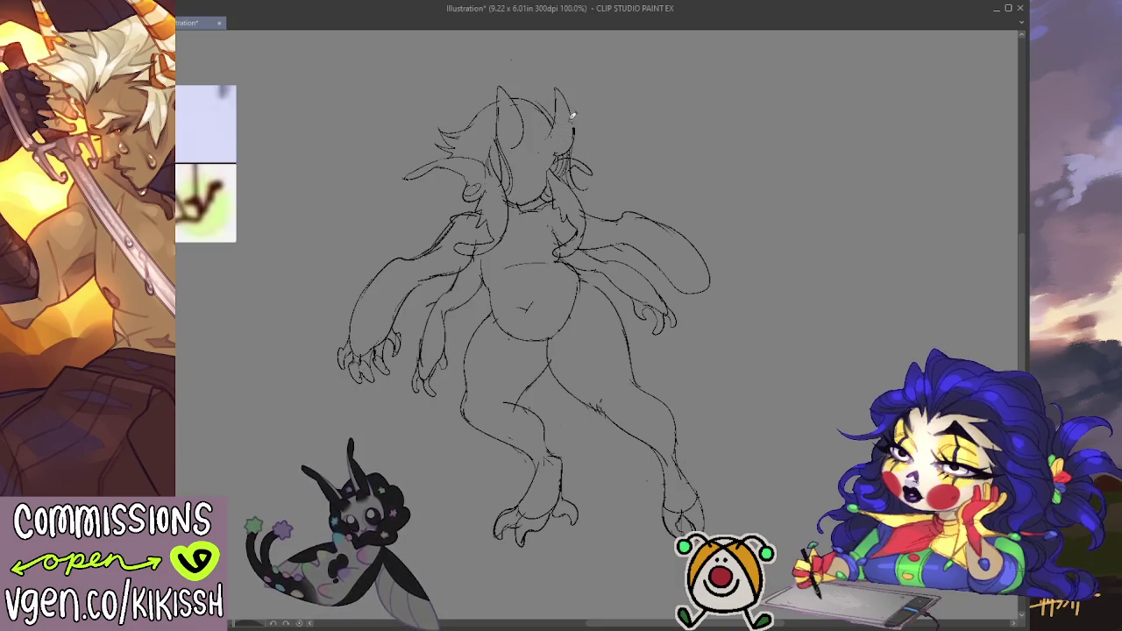
mouse_move(558, 83)
left_mouse_down()
mouse_move(577, 132)
mouse_move(561, 105)
mouse_move(570, 158)
left_mouse_up()
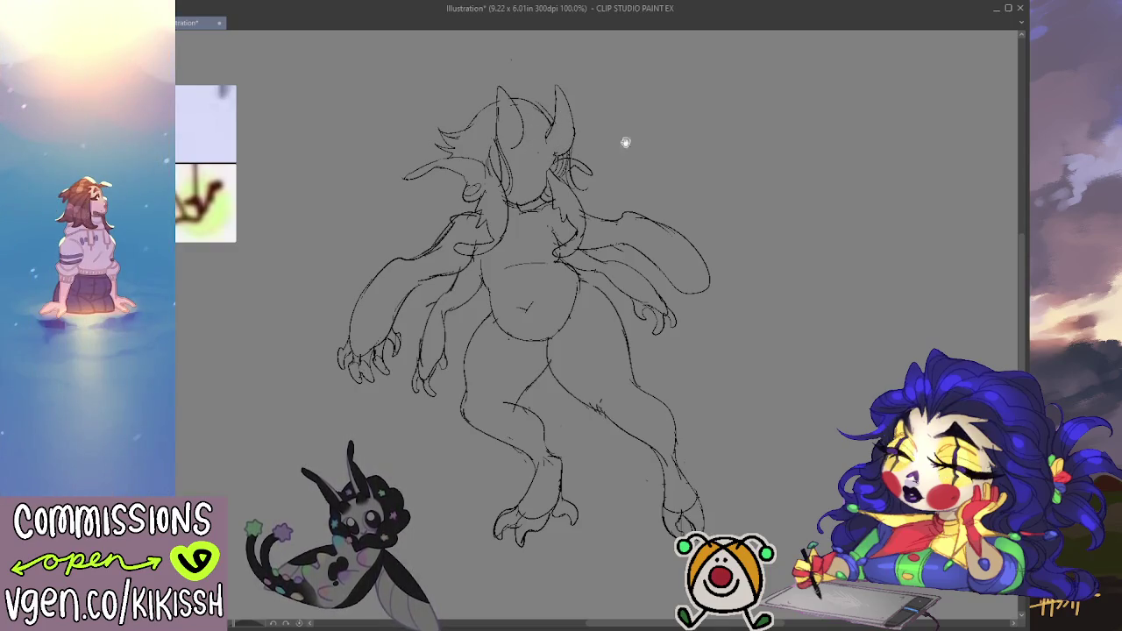
left_click_drag(803, 259, 802, 242)
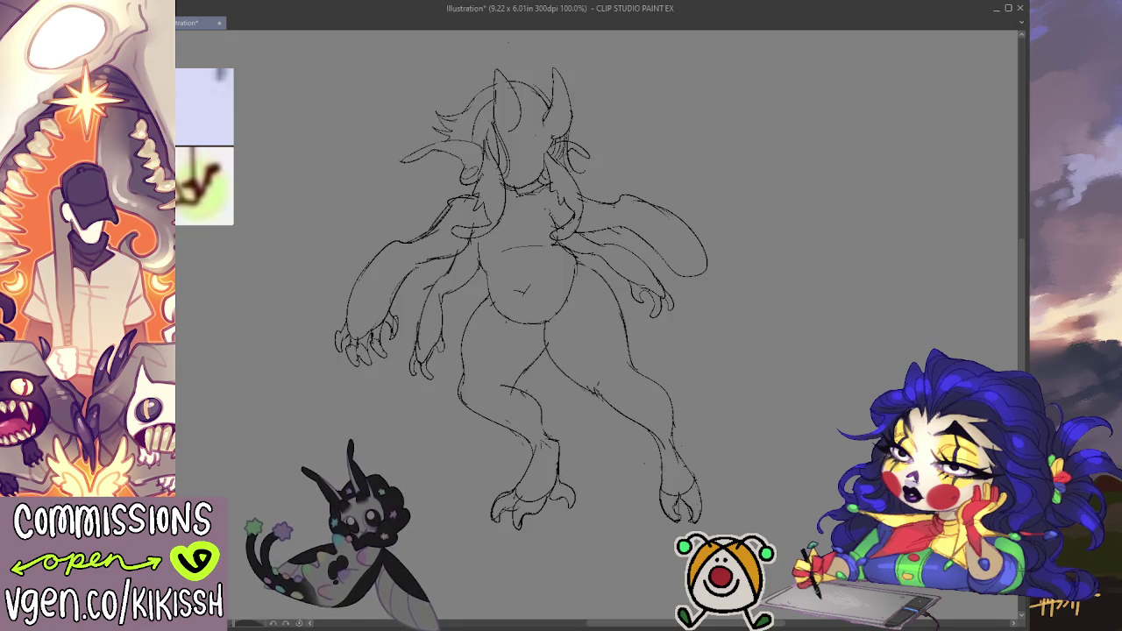
scroll(518, 114, "up", 3)
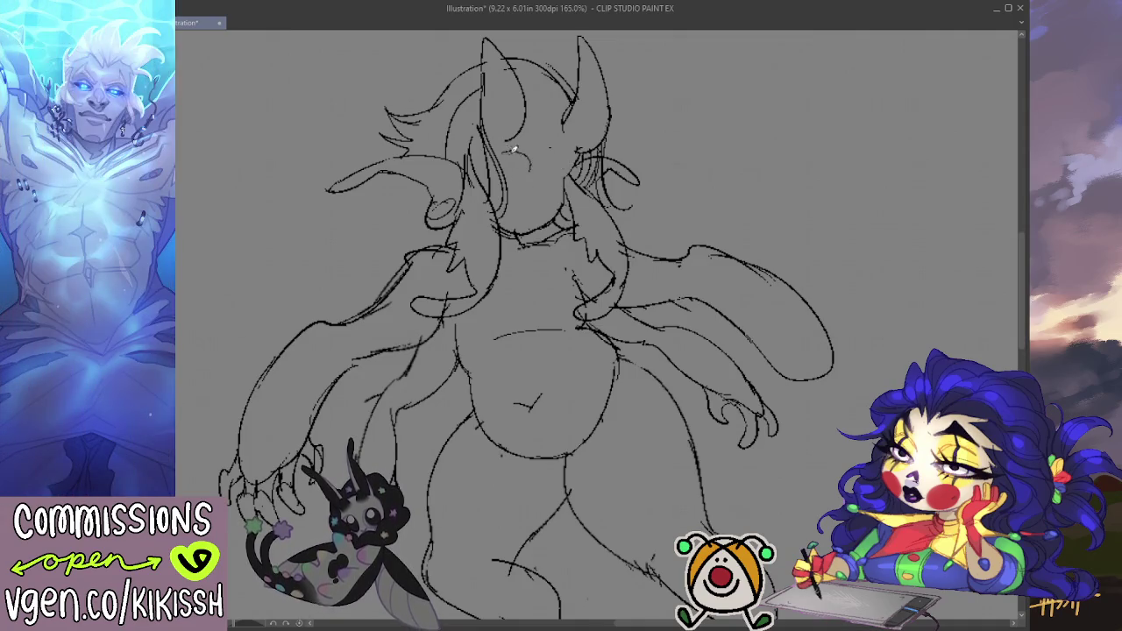
- Draw a round eye loop on the face and erase stray lines around the eyes
mouse_move(491, 154)
left_mouse_down()
mouse_move(528, 169)
mouse_move(579, 151)
mouse_move(551, 182)
left_mouse_up()
key("e")
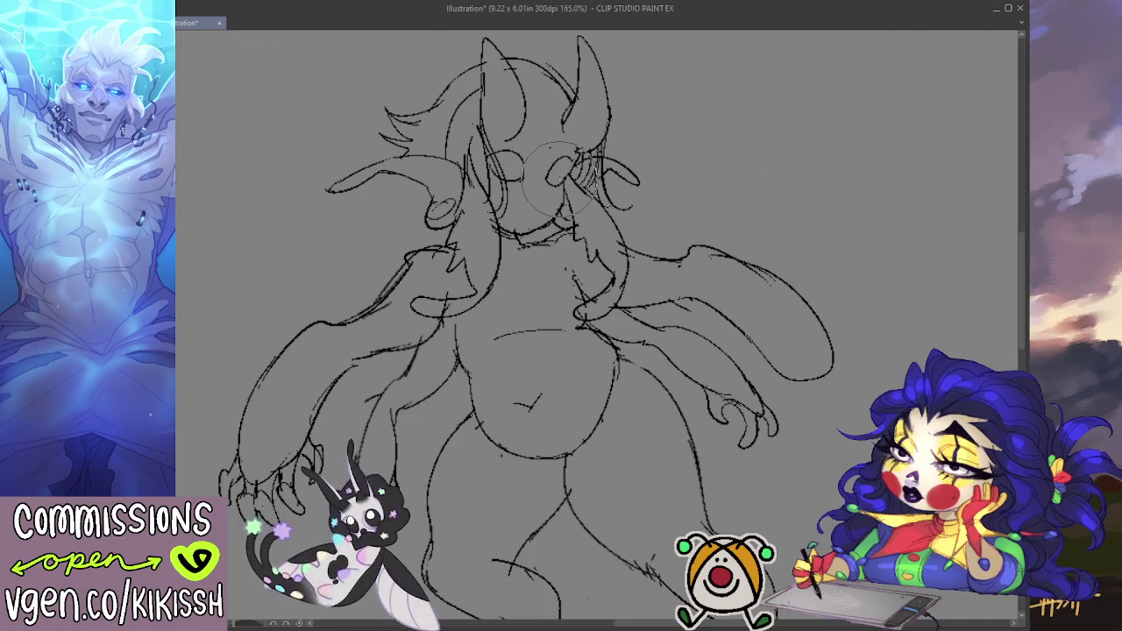
left_click_drag(553, 176, 525, 167)
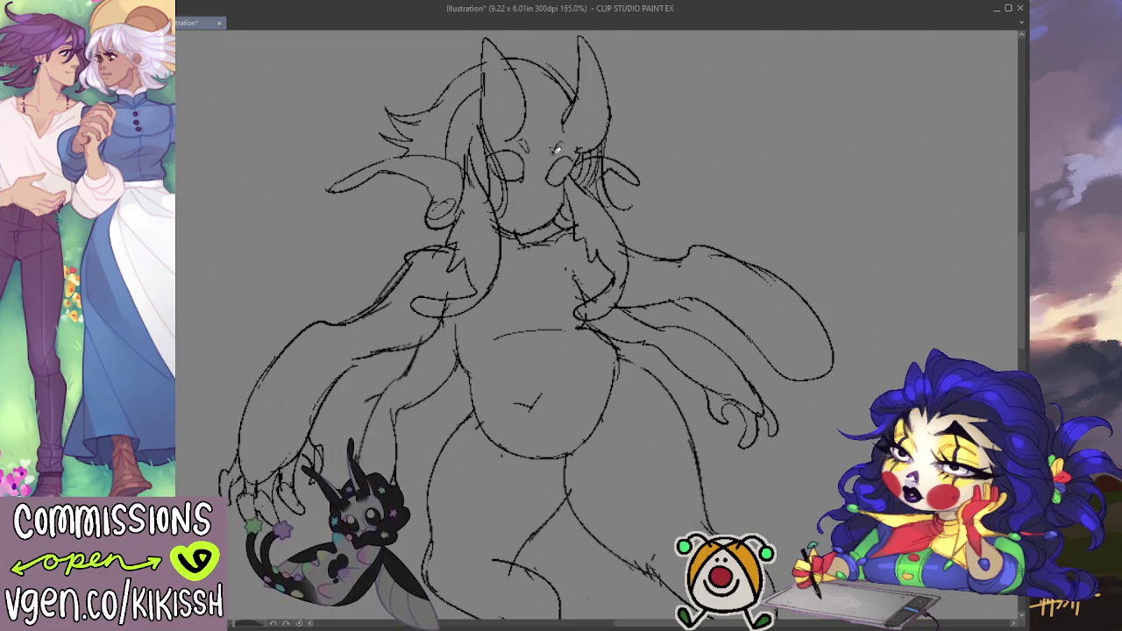
key("e")
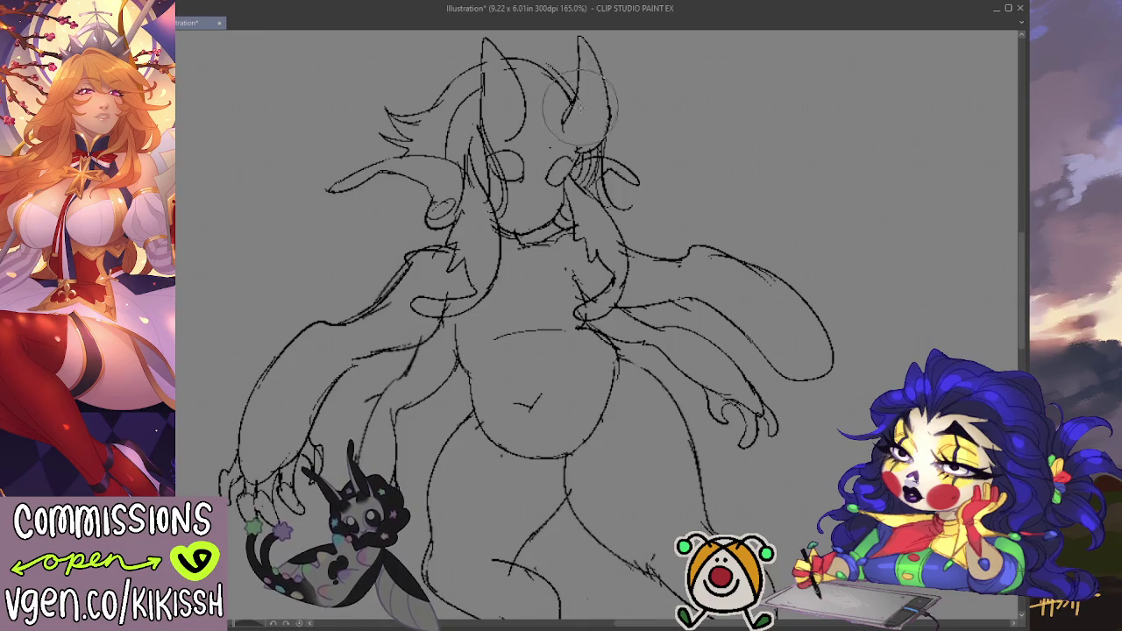
- Add small forehead spots and more hair strands on the right side
left_click_drag(574, 128, 582, 179)
left_click_drag(544, 139, 582, 153)
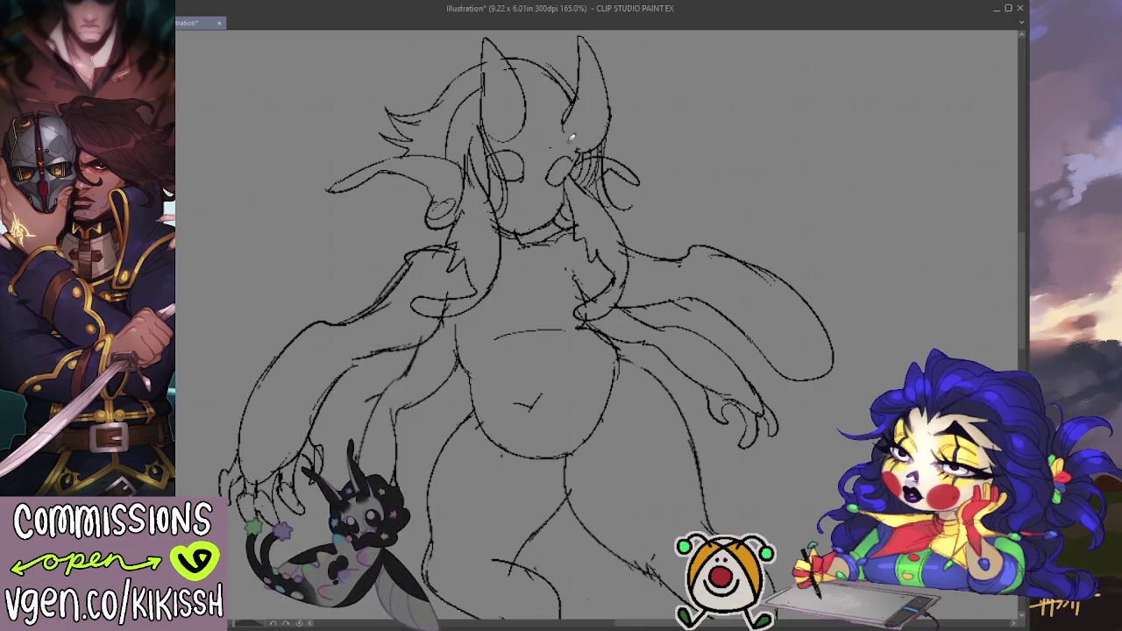
left_click_drag(595, 138, 565, 123)
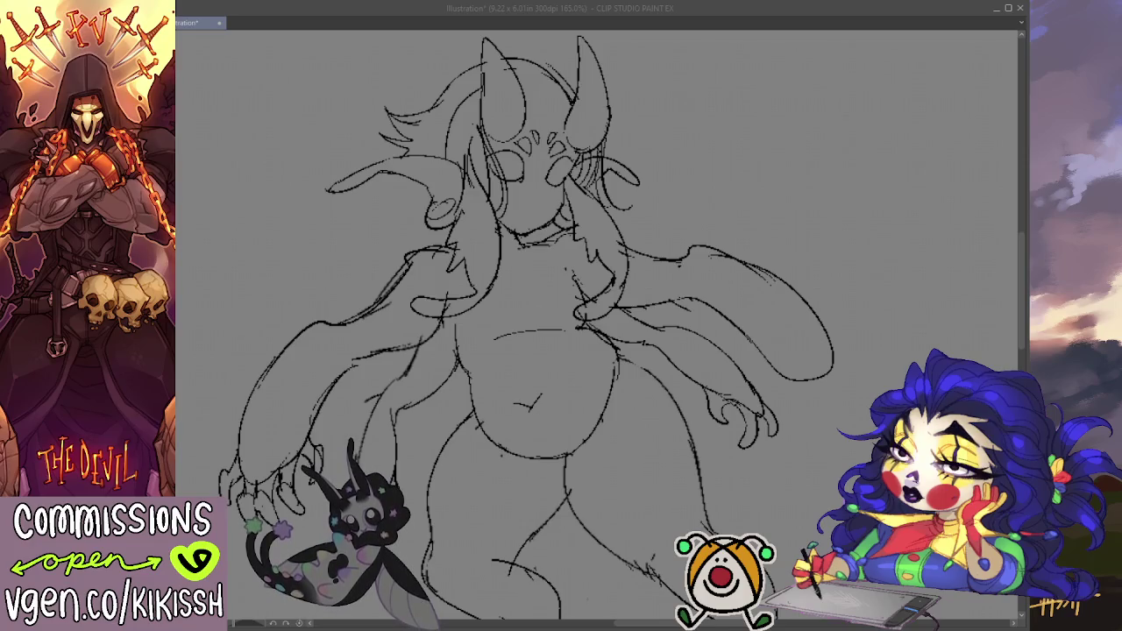
- Zoom in on the face and sketch a small nose just below the eyes
scroll(864, 330, "down", 1)
scroll(863, 330, "down", 1)
scroll(864, 330, "down", 1)
scroll(864, 330, "down", 1)
scroll(864, 329, "up", 1)
scroll(863, 330, "up", 2)
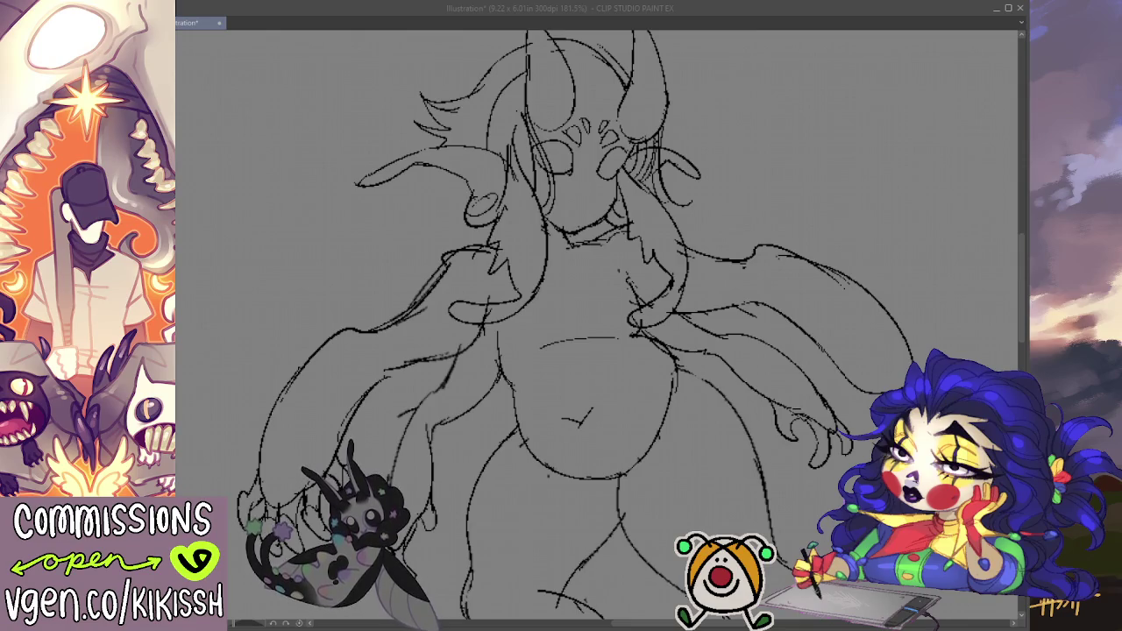
scroll(535, 206, "up", 3)
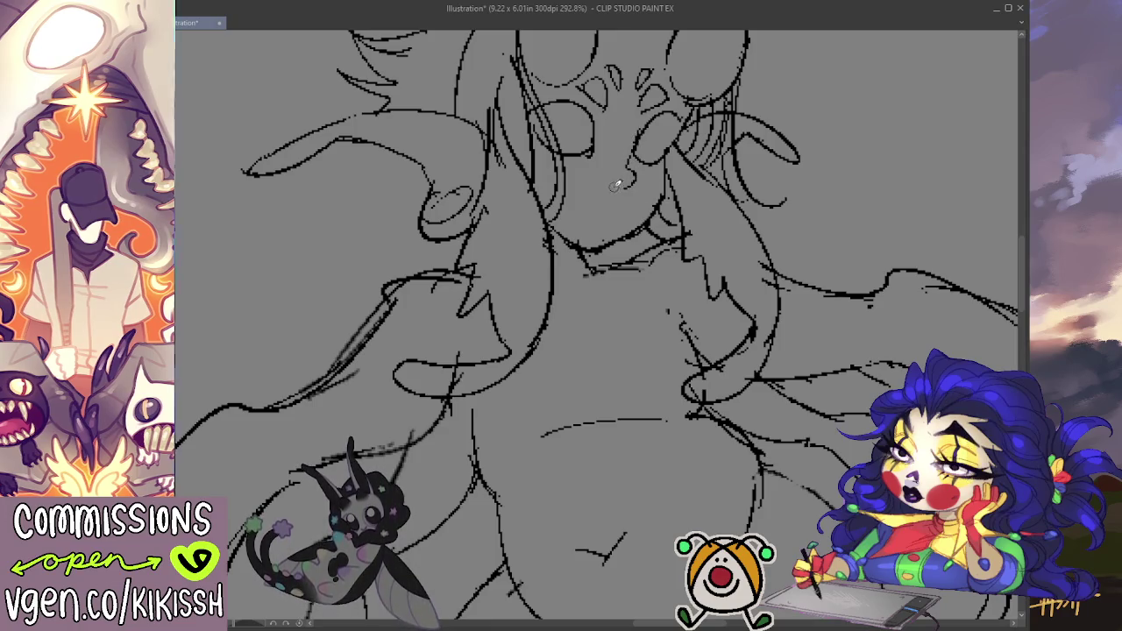
mouse_move(599, 189)
left_mouse_down()
mouse_move(615, 186)
mouse_move(605, 187)
left_mouse_up()
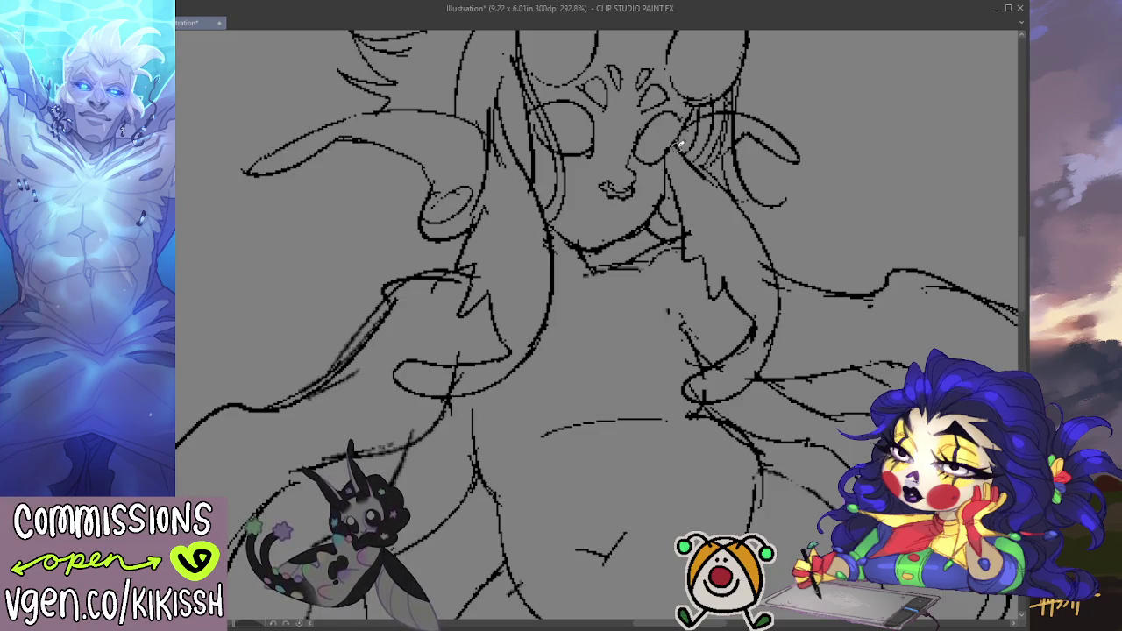
scroll(681, 145, "down", 1)
scroll(667, 146, "down", 2)
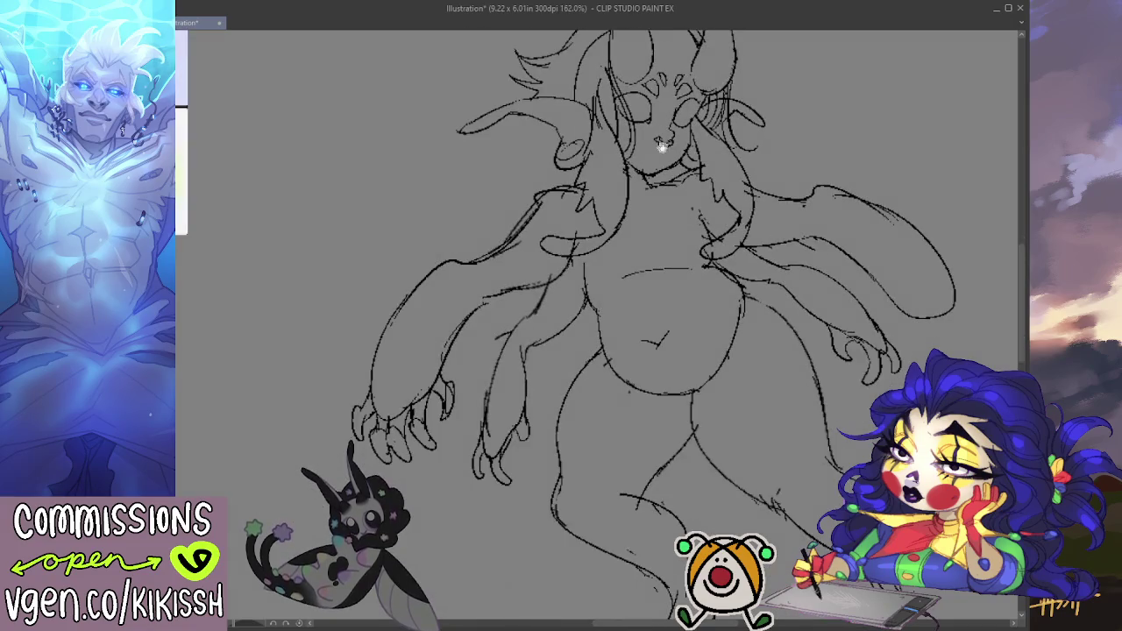
scroll(661, 146, "up", 2)
scroll(657, 175, "up", 1)
scroll(651, 221, "up", 2)
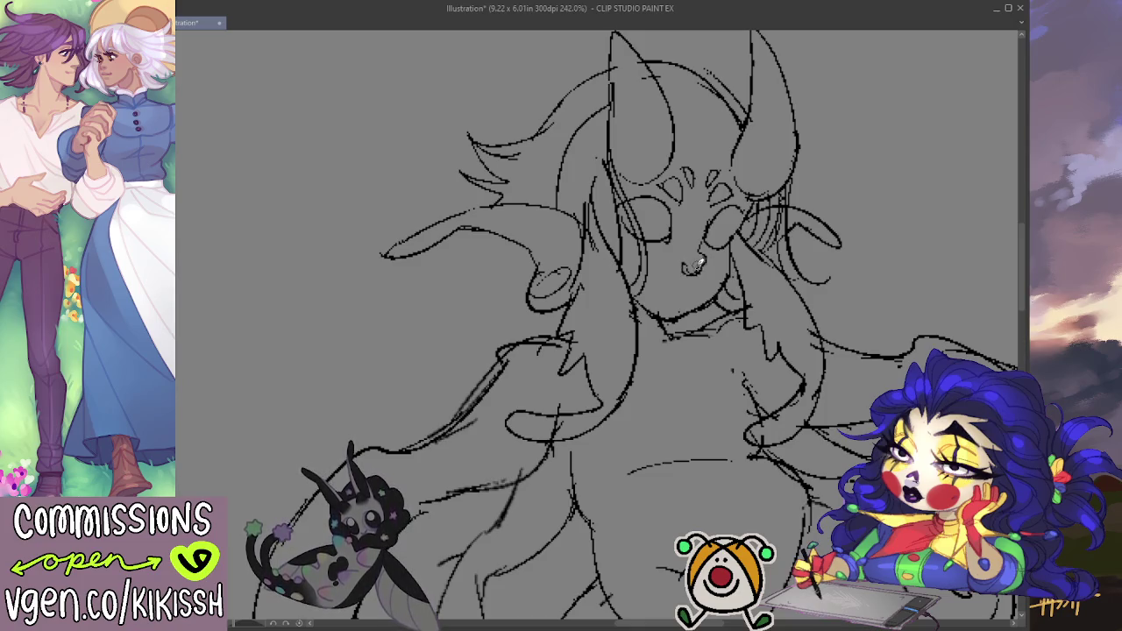
scroll(762, 206, "down", 2)
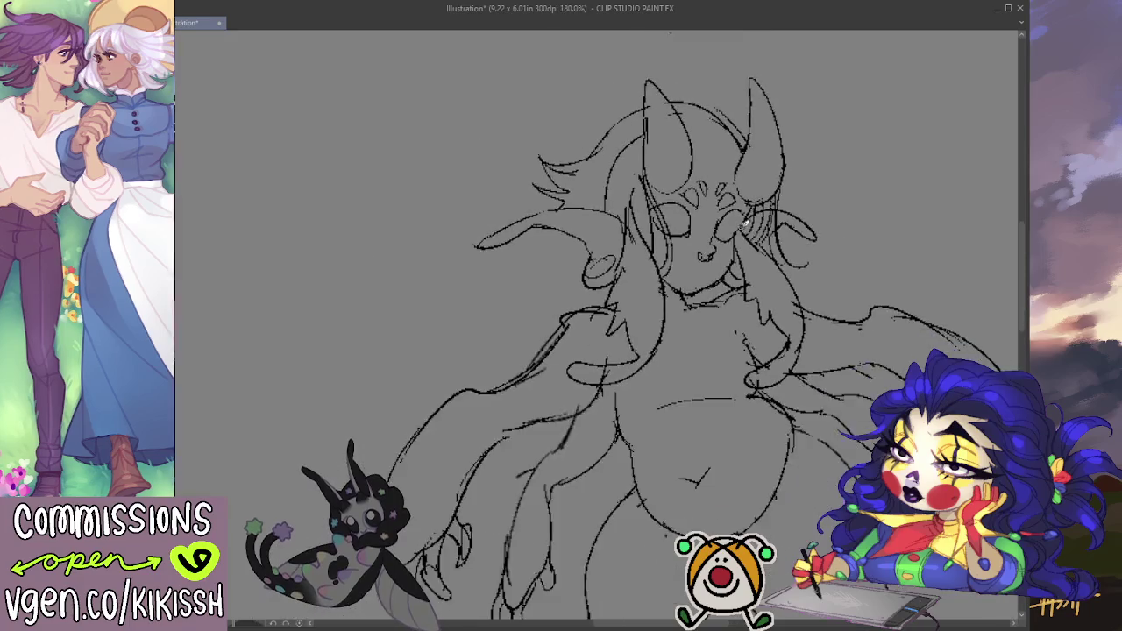
scroll(745, 223, "up", 1)
scroll(744, 223, "up", 1)
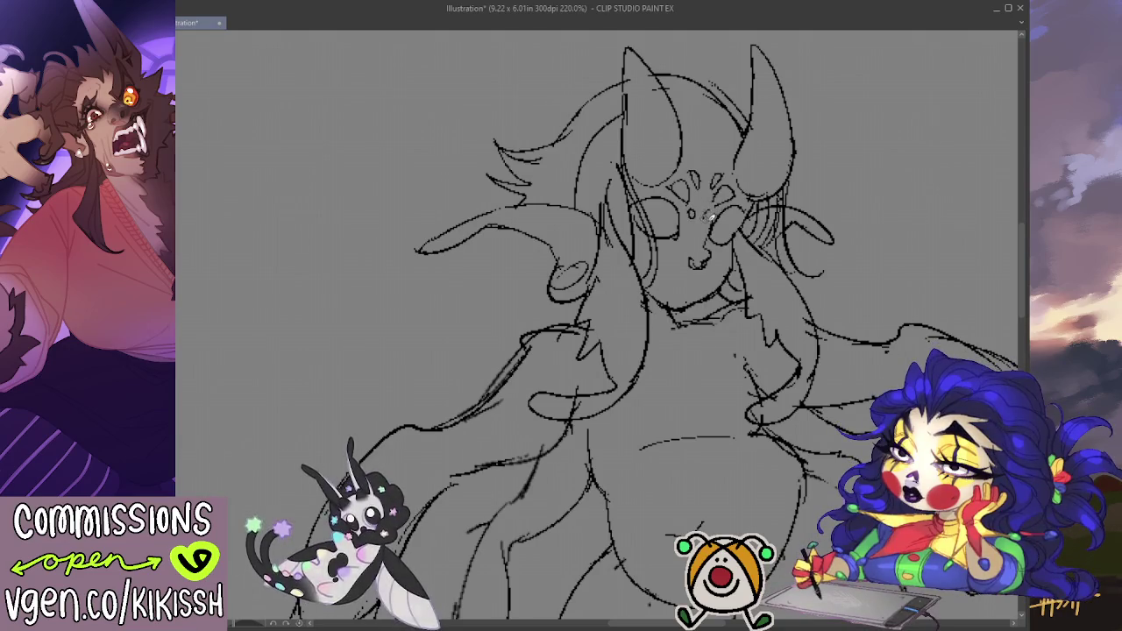
key("e")
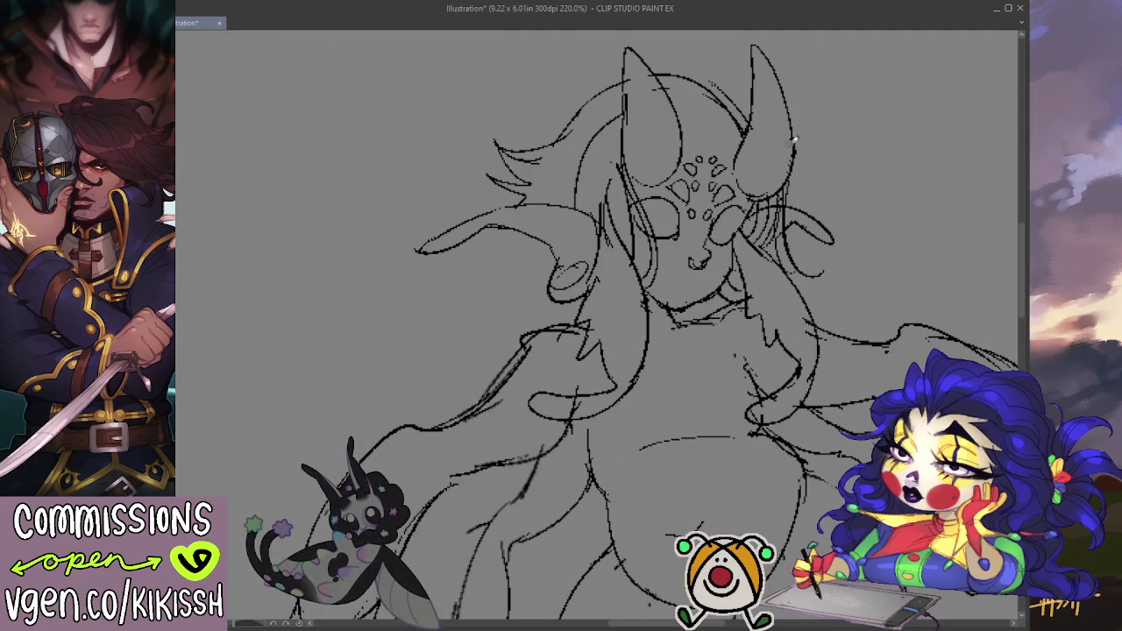
scroll(793, 141, "down", 5)
scroll(786, 143, "right", 5)
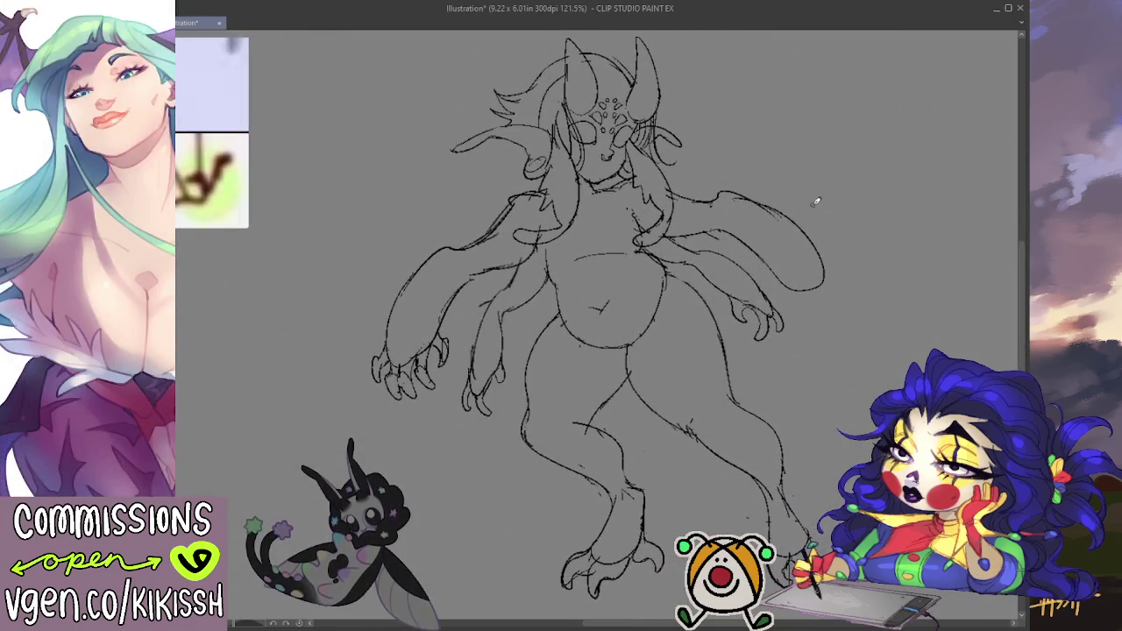
scroll(715, 248, "down", 1)
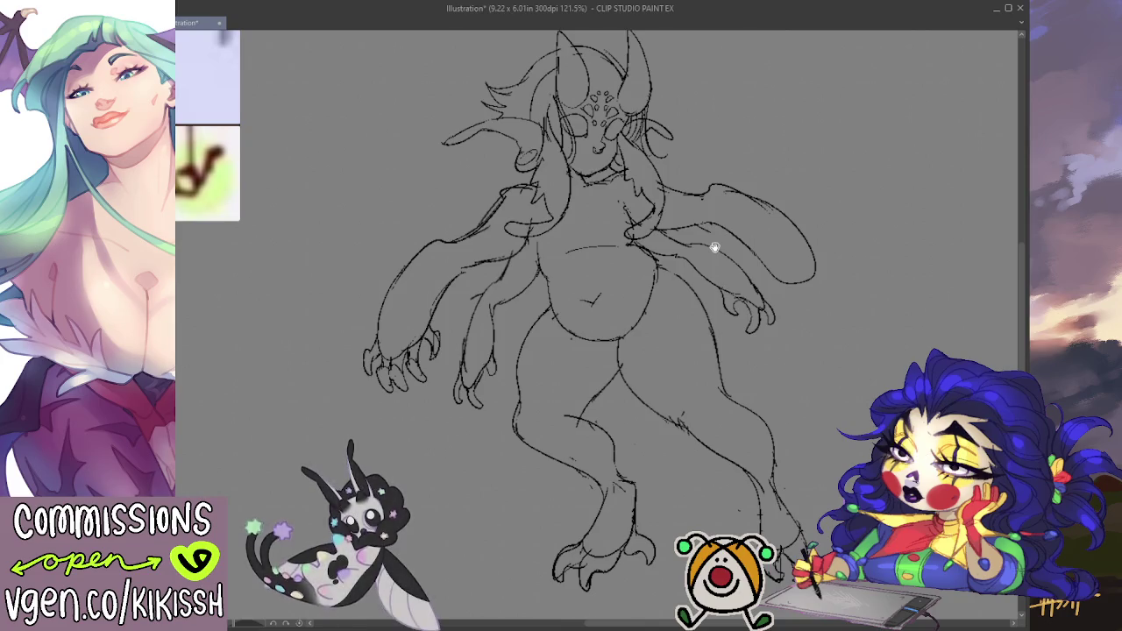
scroll(739, 246, "up", 1)
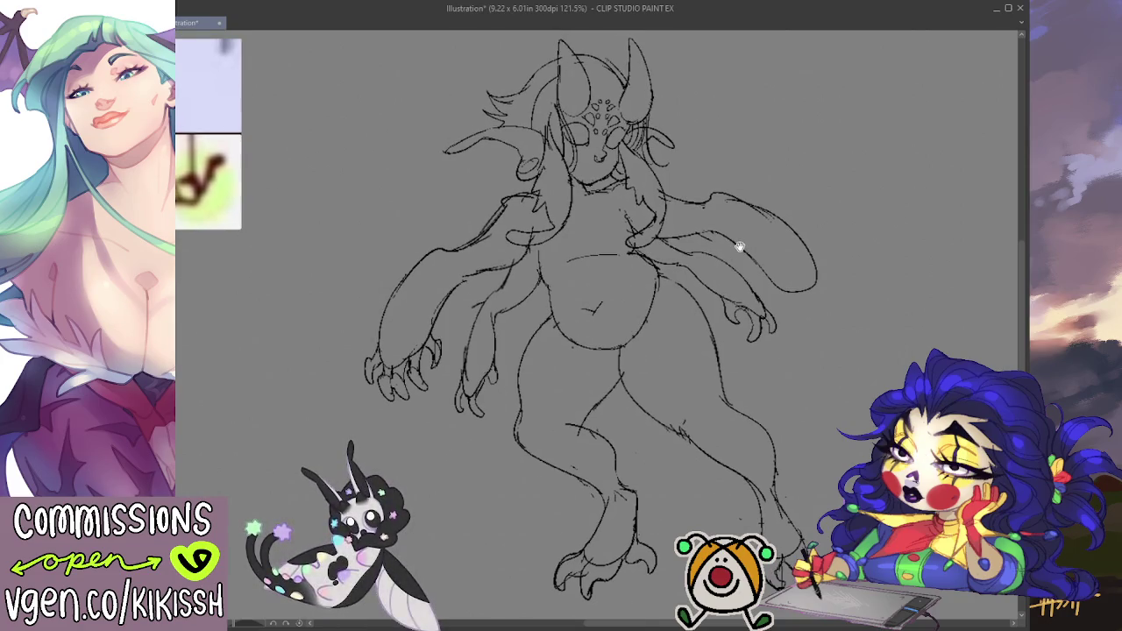
scroll(739, 246, "up", 1)
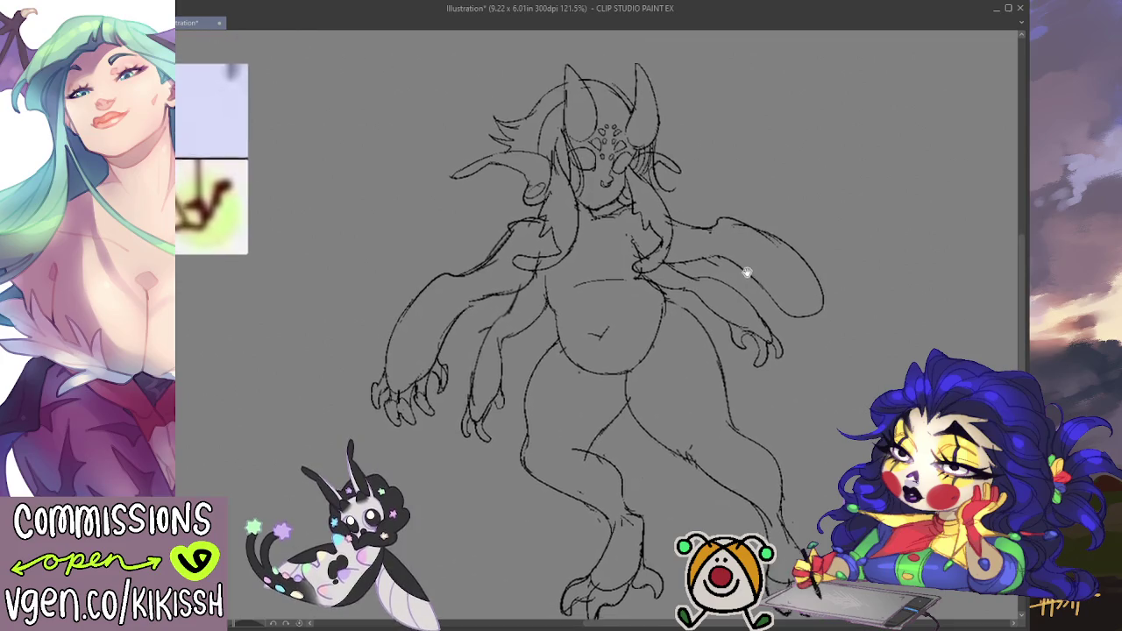
scroll(739, 254, "up", 1)
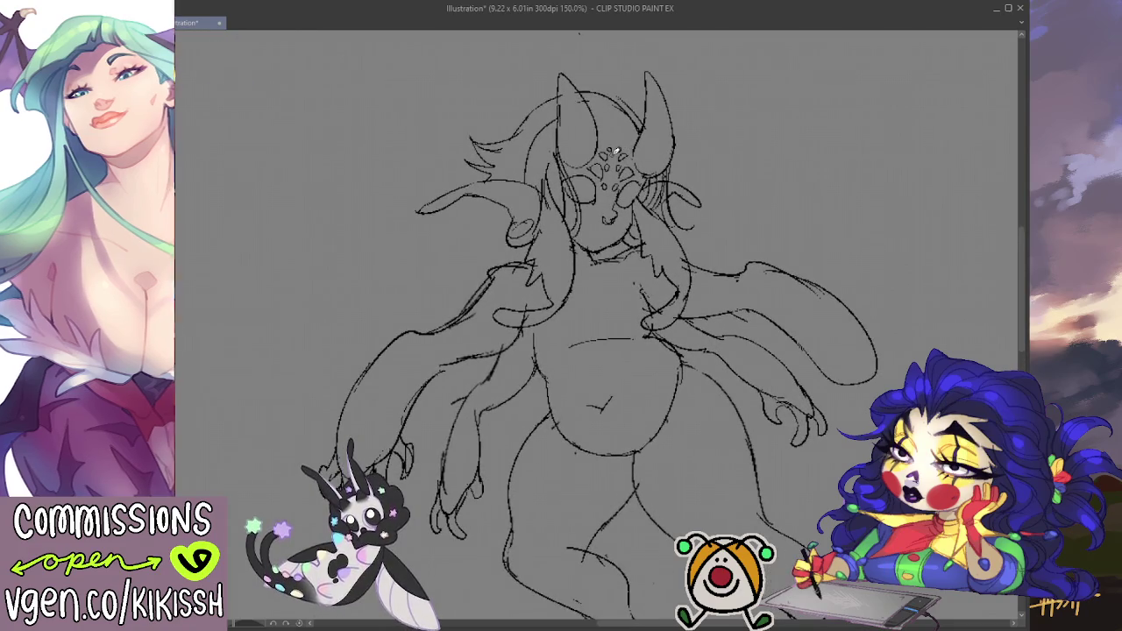
scroll(739, 254, "up", 1)
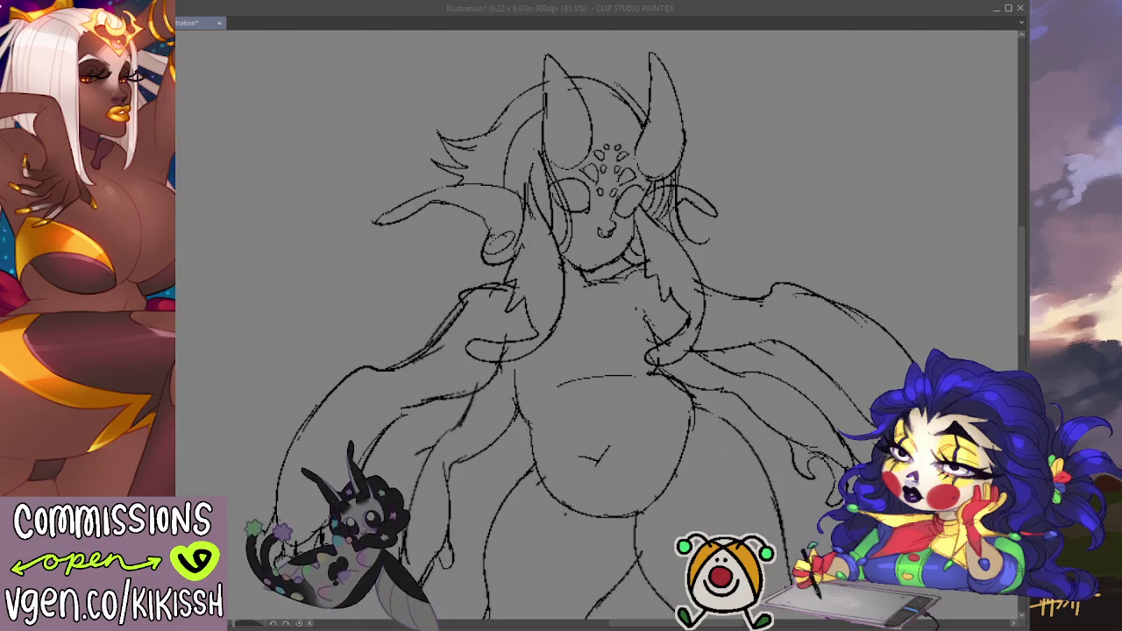
scroll(552, 184, "up", 1)
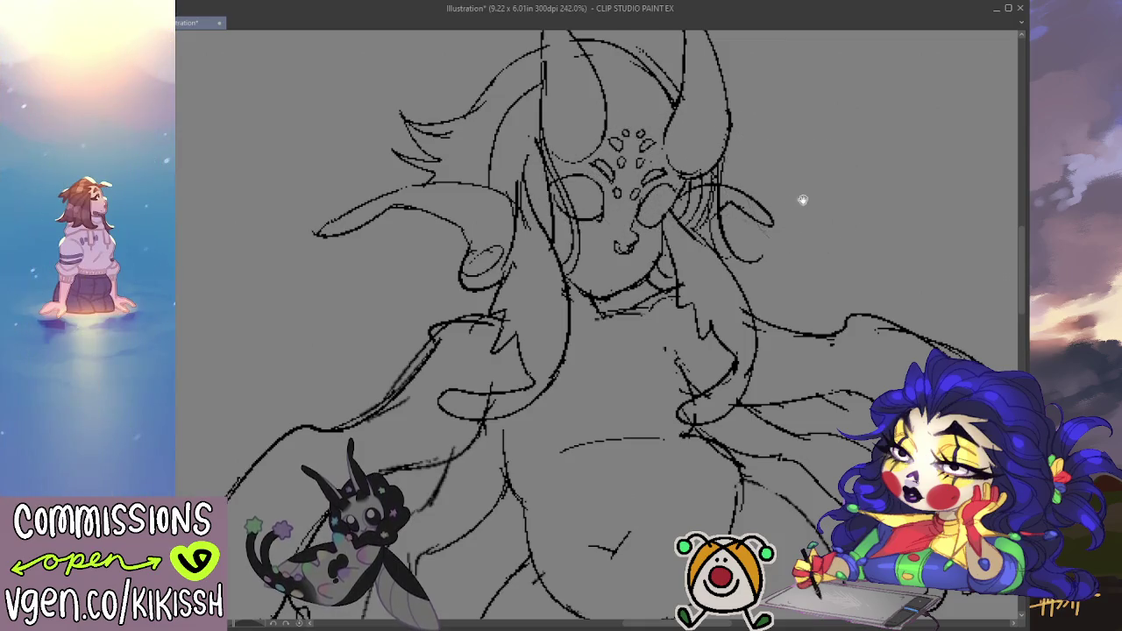
- Erase the stray sketch lines around the creature's neck and right shoulder
scroll(798, 149, "down", 2)
scroll(832, 158, "down", 1)
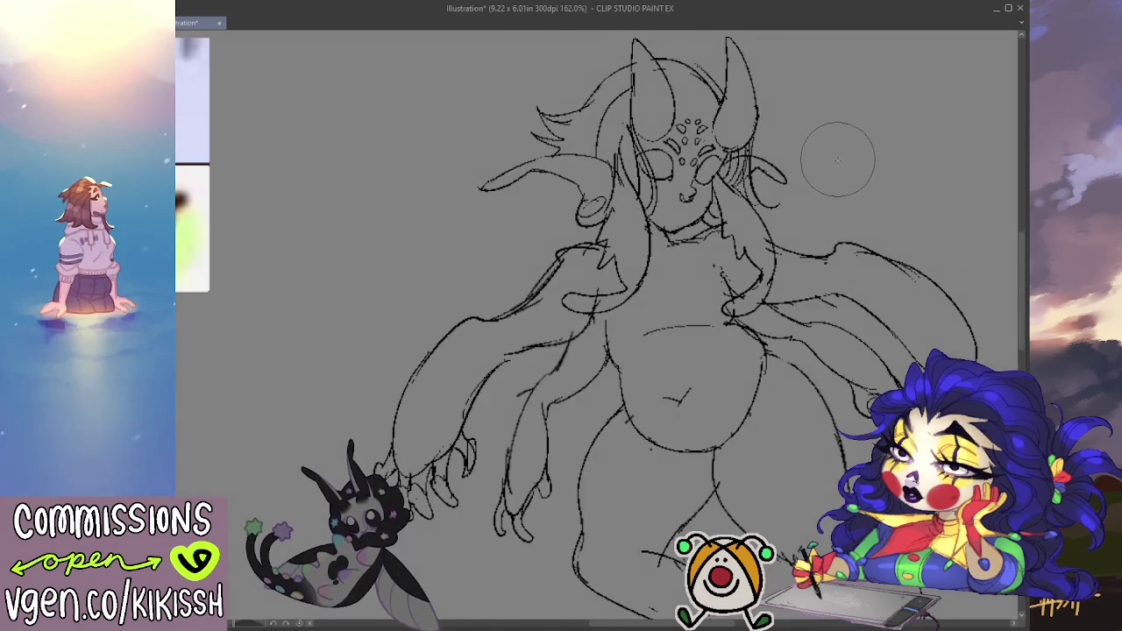
mouse_move(837, 159)
left_mouse_down()
mouse_move(847, 225)
mouse_move(808, 148)
mouse_move(811, 164)
left_mouse_up()
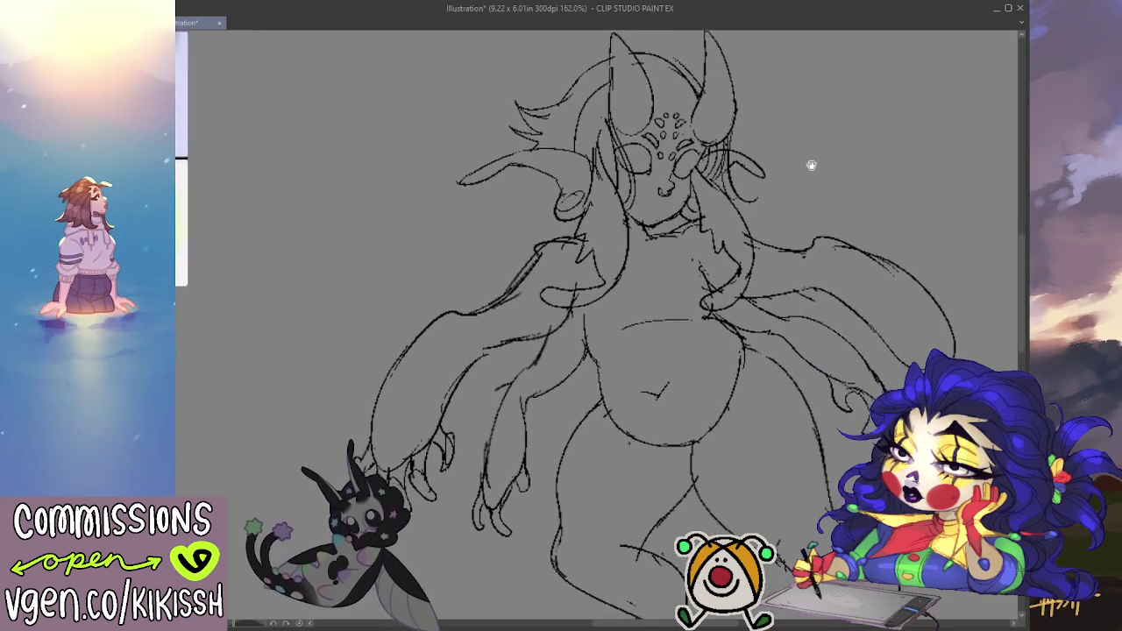
left_click_drag(814, 226, 812, 178)
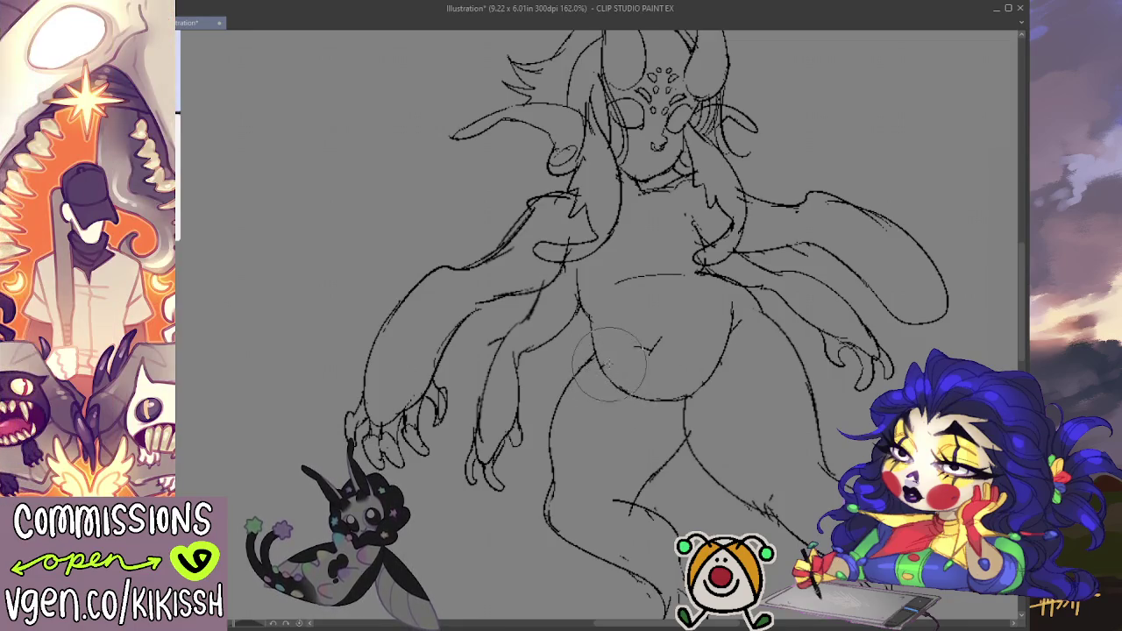
left_click_drag(657, 368, 676, 426)
left_click_drag(671, 276, 709, 204)
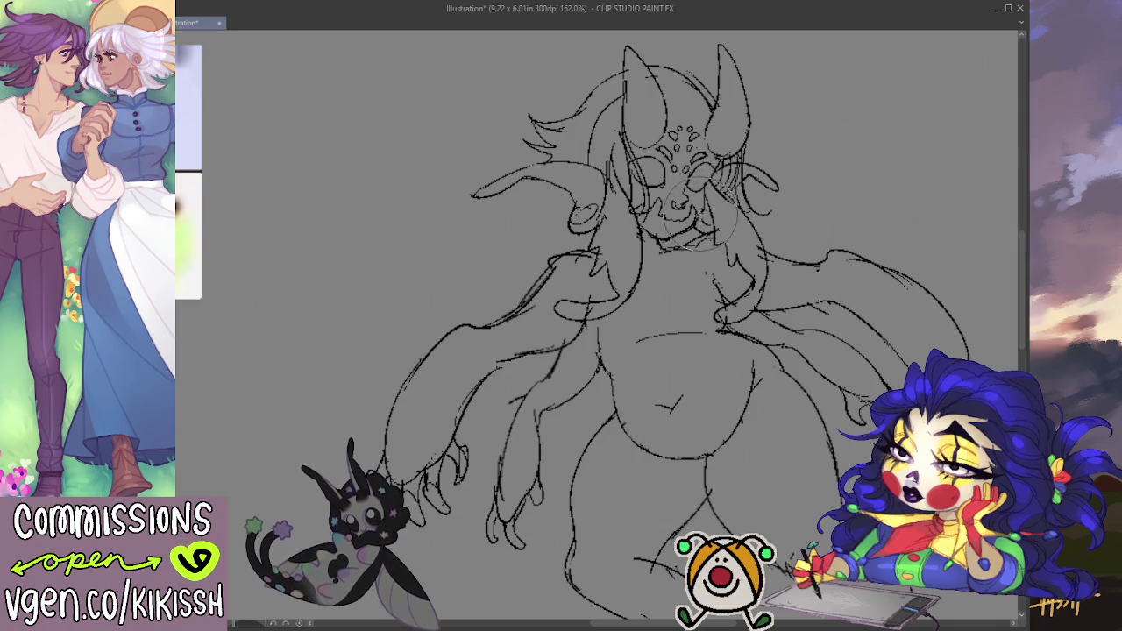
left_click_drag(853, 298, 761, 291)
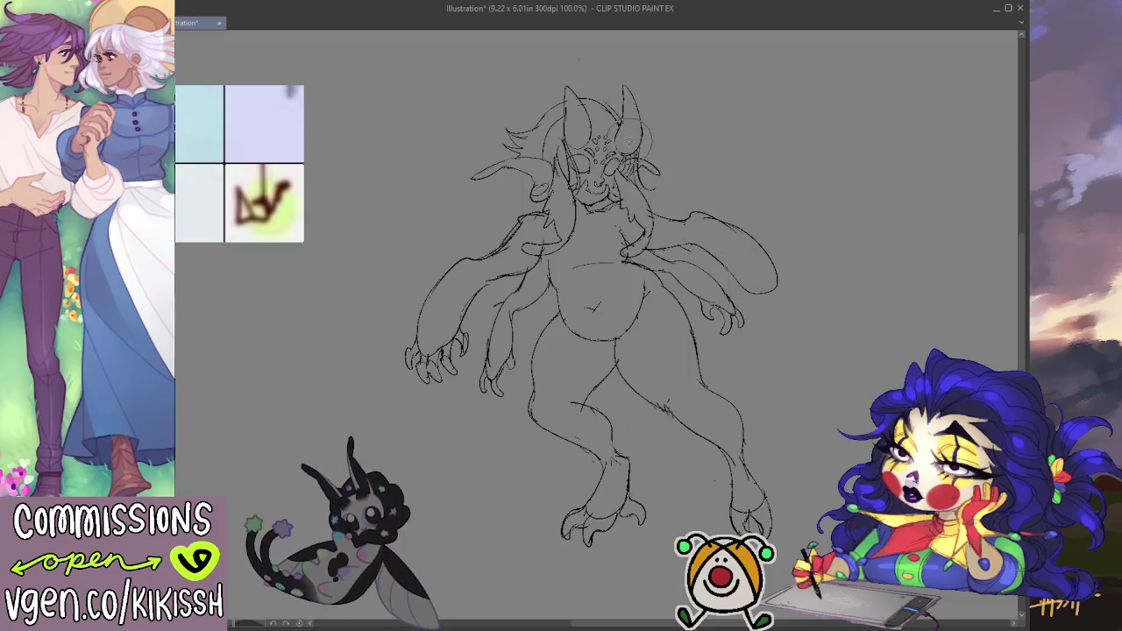
scroll(649, 154, "up", 1)
scroll(653, 149, "up", 1)
scroll(662, 143, "up", 1)
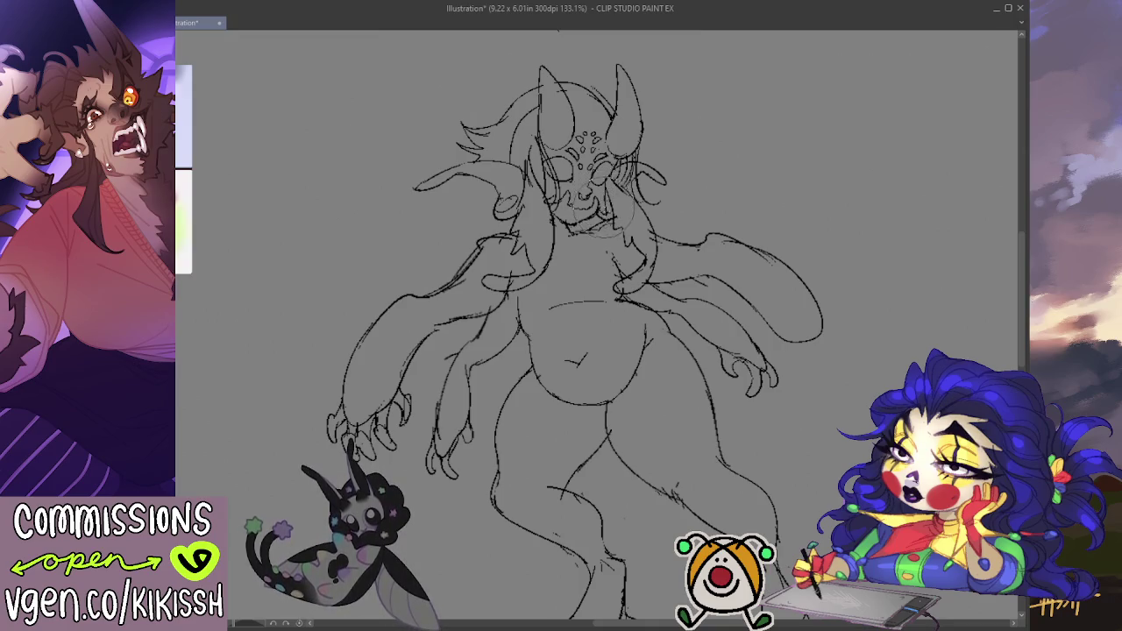
left_click_drag(624, 156, 728, 155)
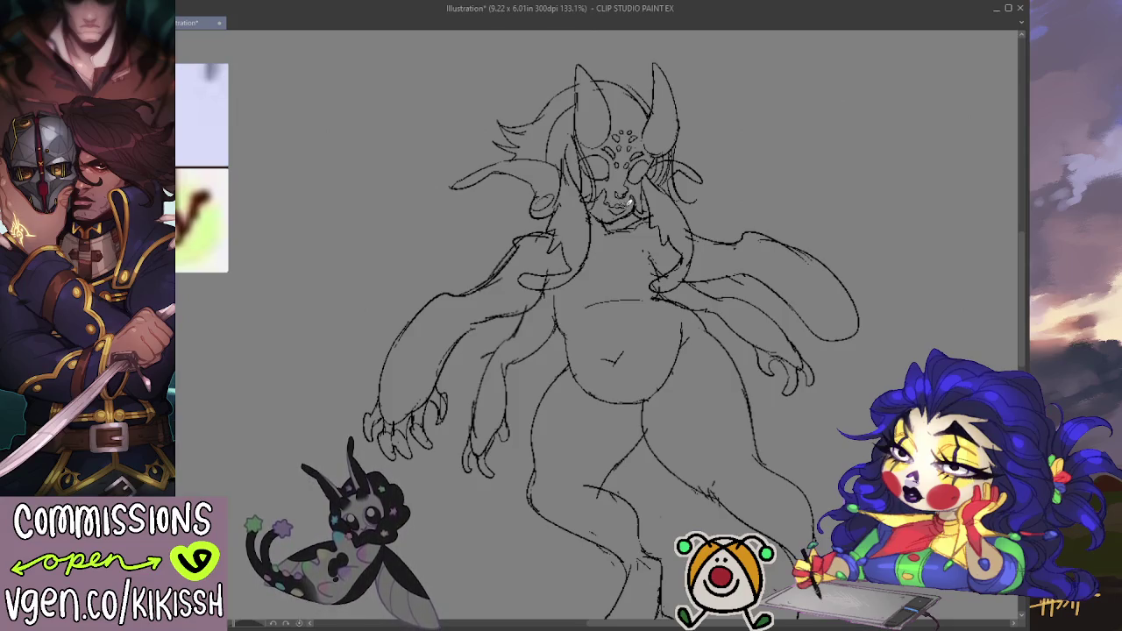
left_click_drag(762, 148, 759, 148)
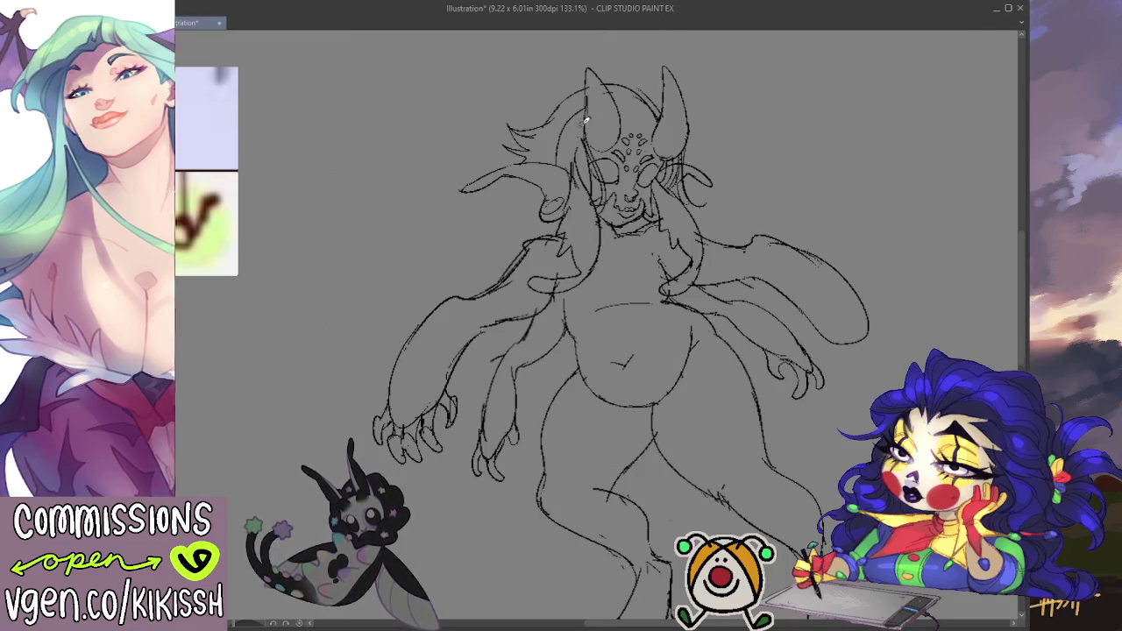
scroll(585, 125, "up", 2)
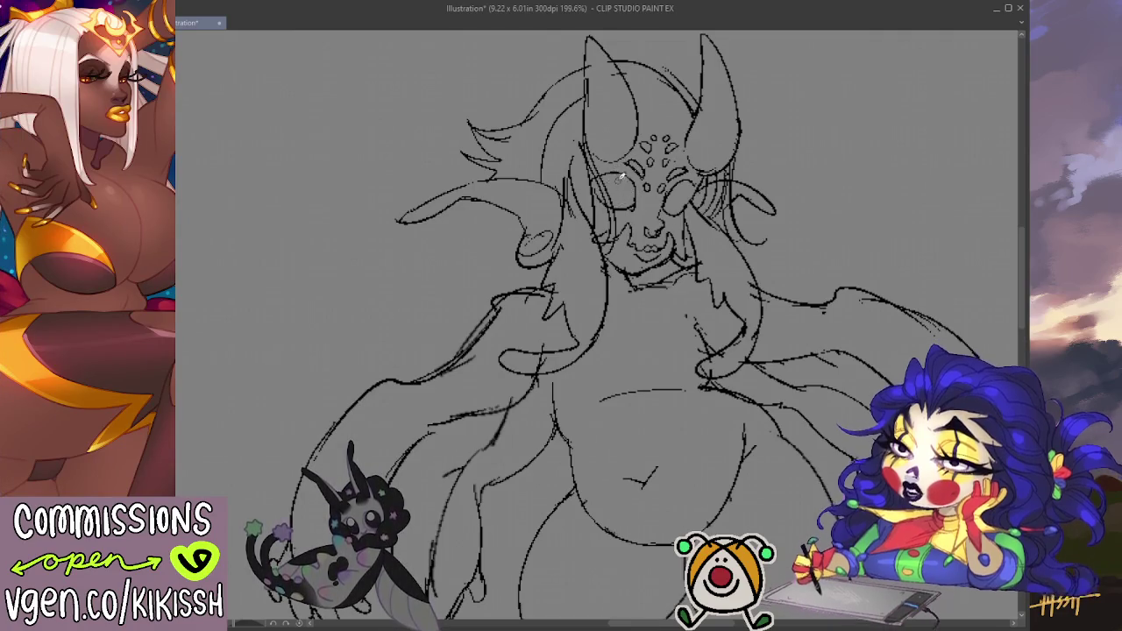
- Redraw the left eye with a curved outline, a dark pupil and strengthened surrounding lines
mouse_move(621, 172)
left_mouse_down()
mouse_move(621, 202)
mouse_move(624, 190)
left_mouse_up()
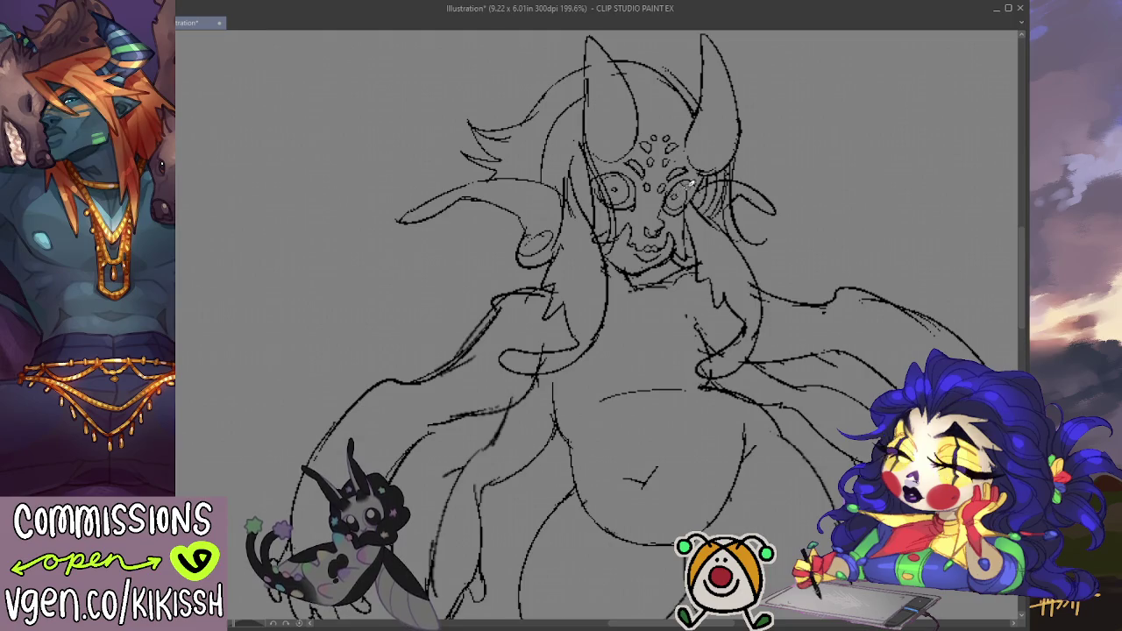
scroll(726, 203, "down", 2)
scroll(754, 228, "down", 1)
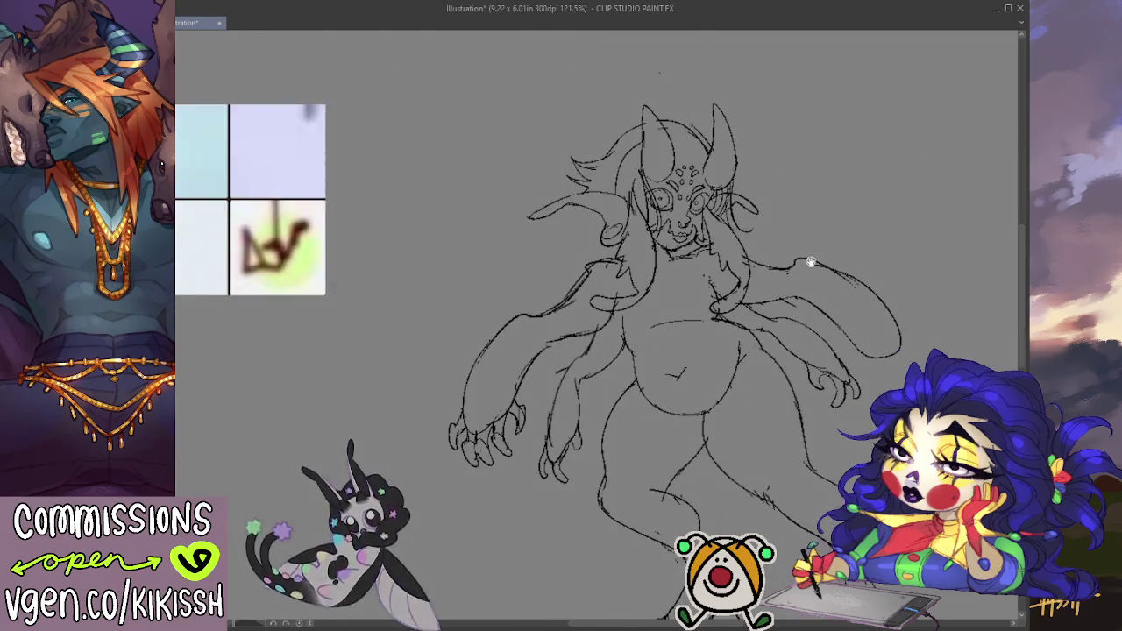
scroll(798, 245, "down", 1)
scroll(786, 227, "down", 1)
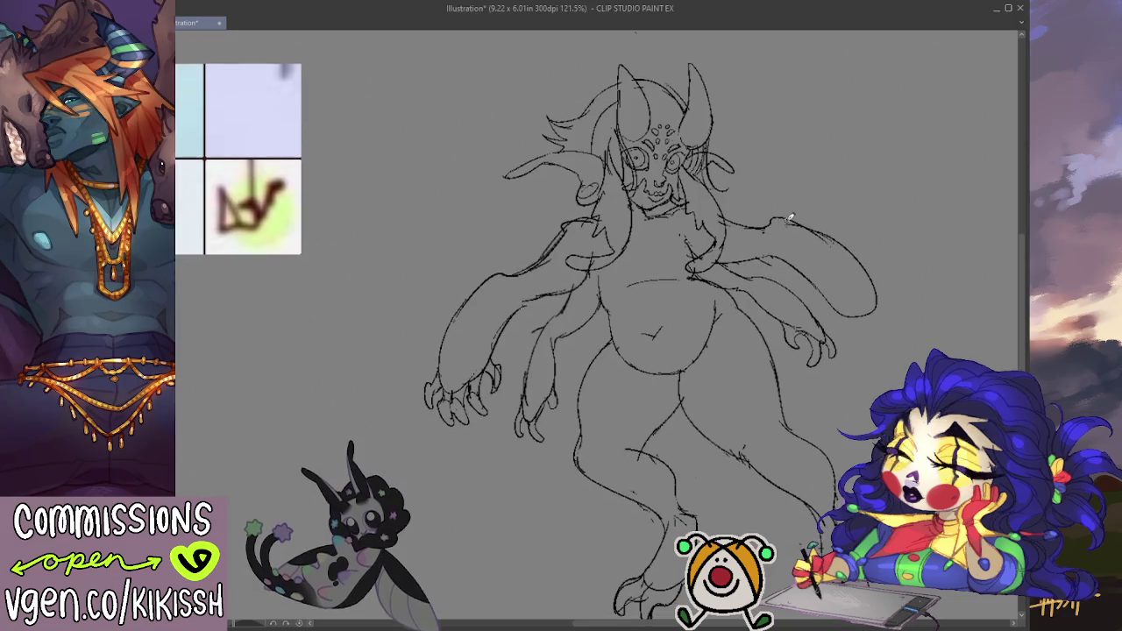
scroll(819, 242, "down", 1)
scroll(808, 244, "down", 1)
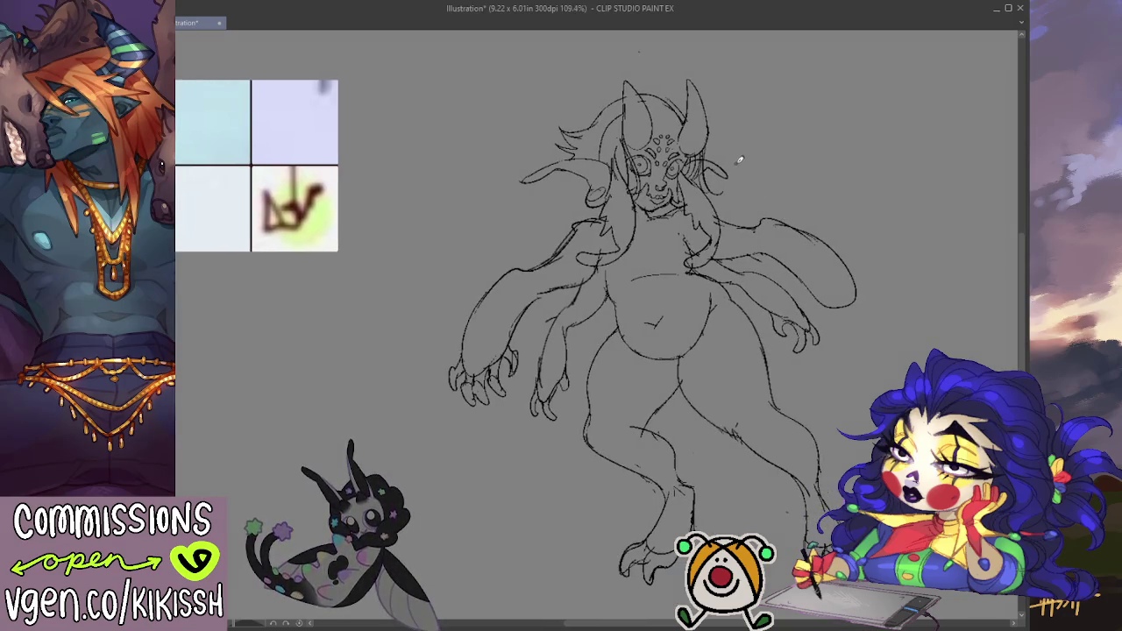
scroll(739, 160, "up", 2)
scroll(721, 143, "up", 2)
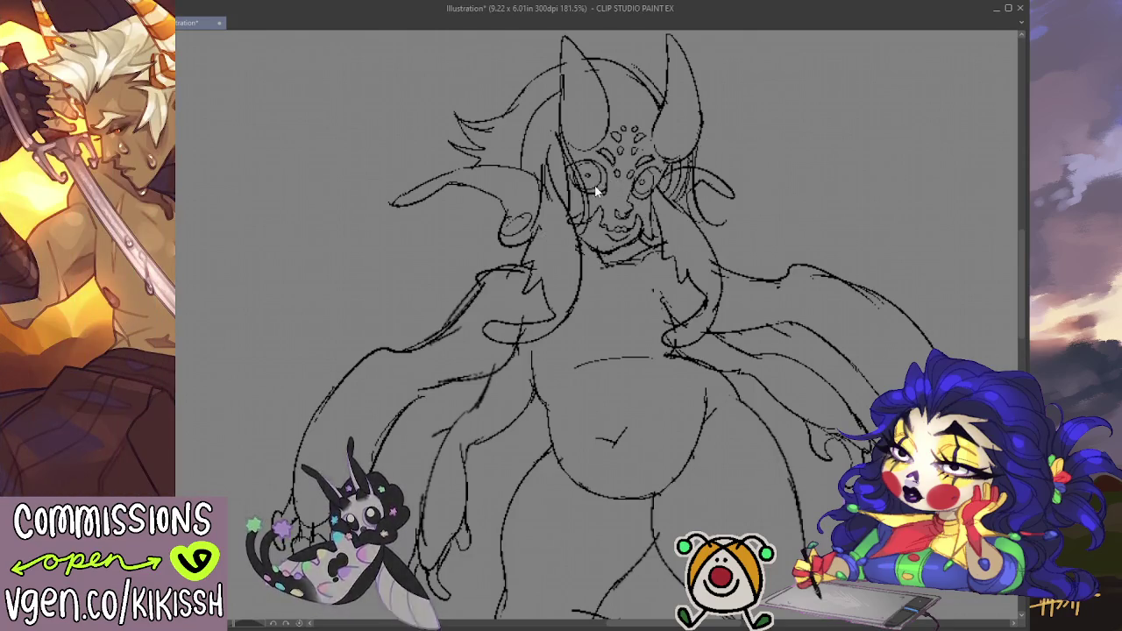
left_click_drag(589, 173, 585, 178)
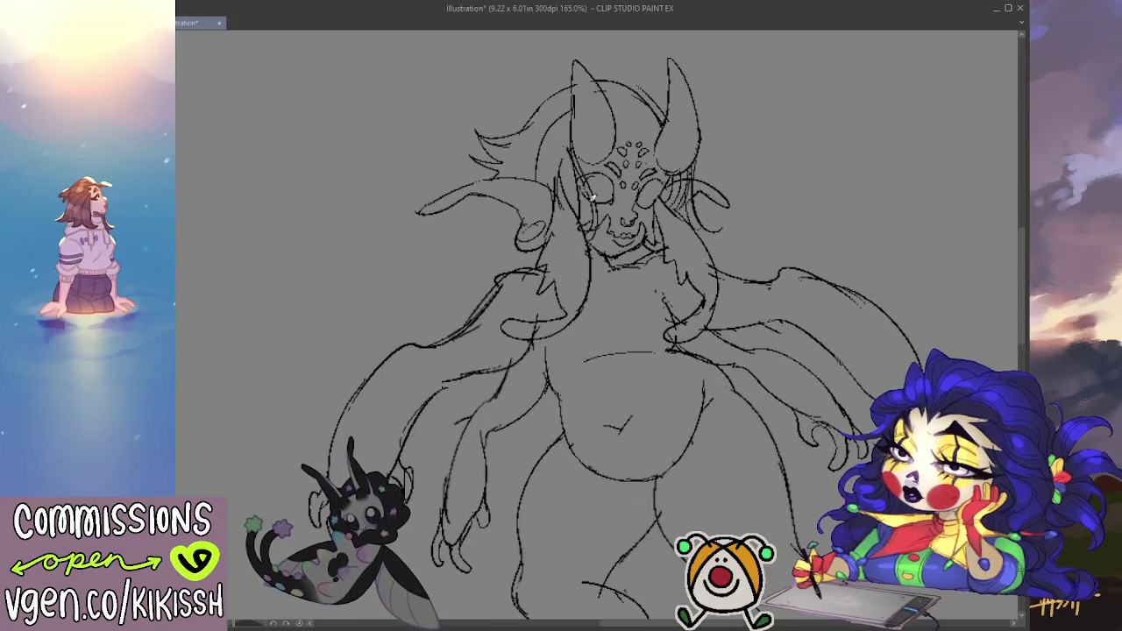
left_click_drag(611, 182, 600, 182)
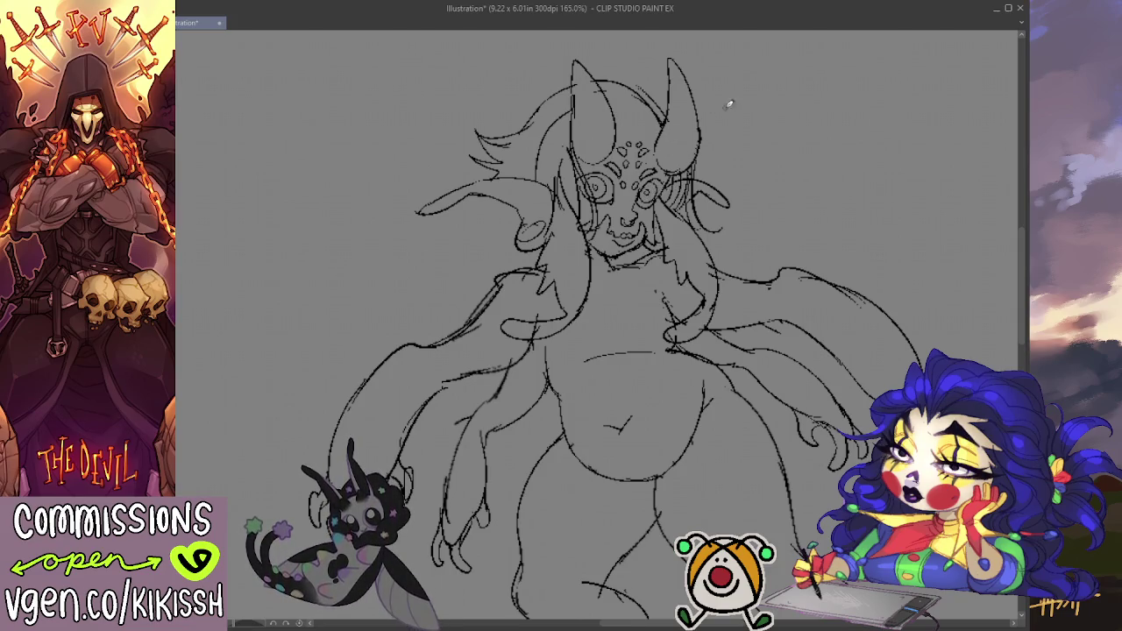
scroll(728, 103, "down", 2)
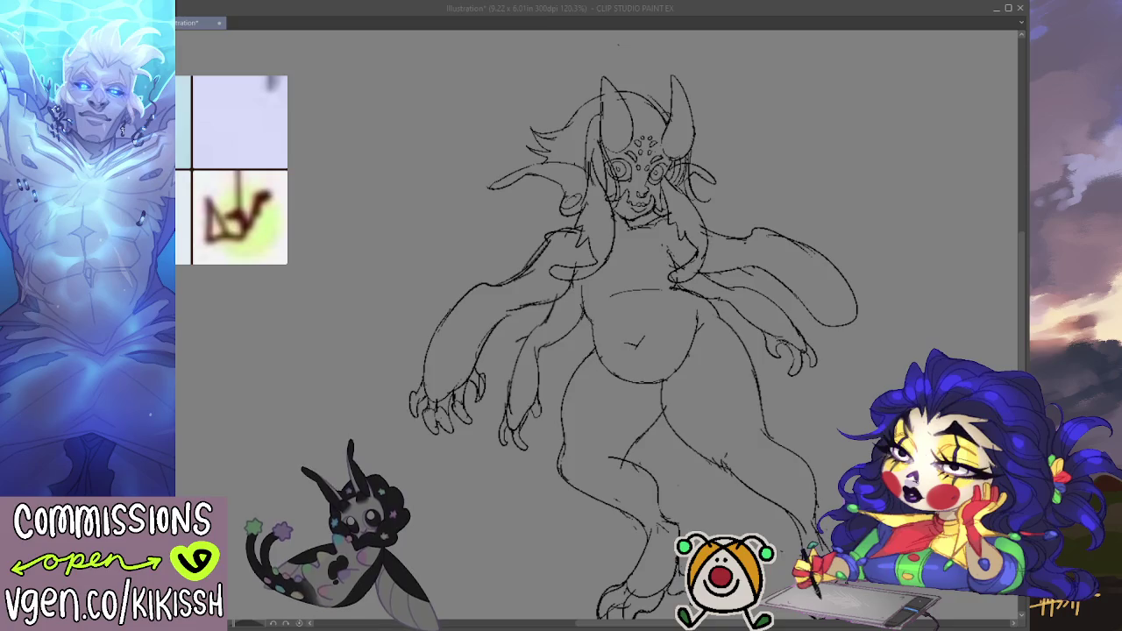
scroll(732, 171, "up", 1)
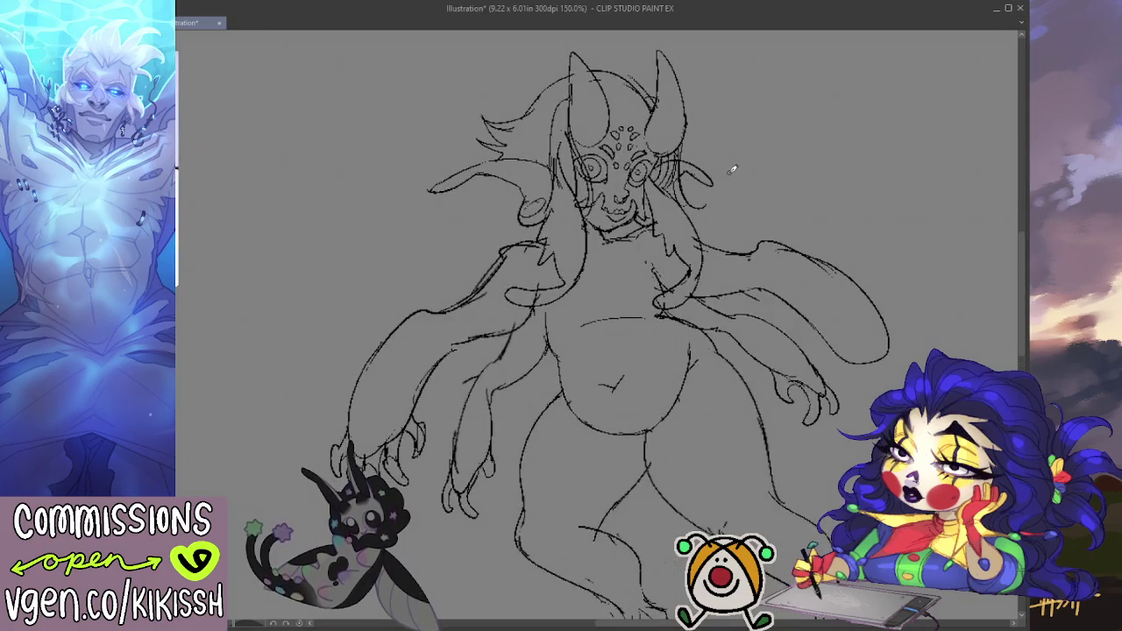
mouse_move(561, 131)
left_mouse_down()
mouse_move(526, 200)
mouse_move(580, 198)
left_mouse_up()
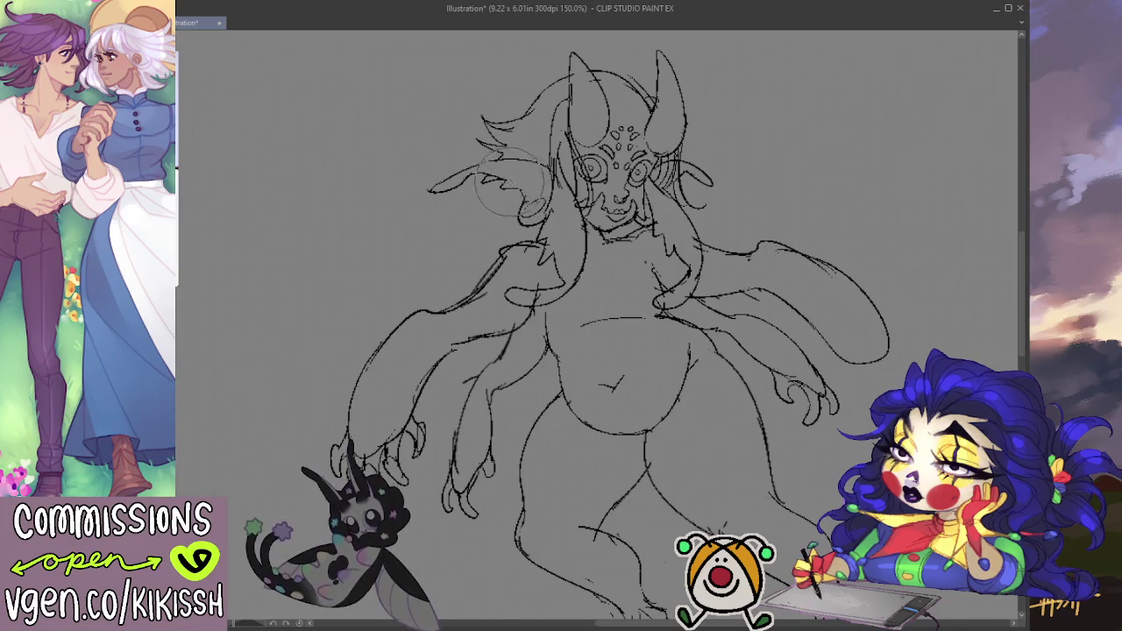
left_click_drag(776, 188, 770, 179)
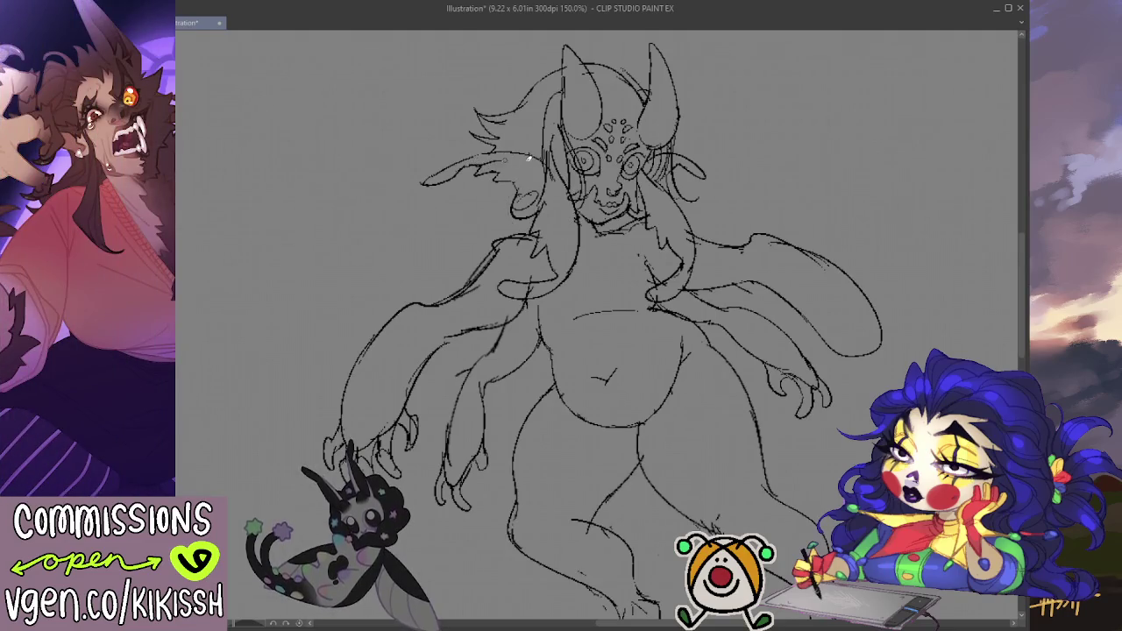
left_click_drag(471, 161, 531, 165)
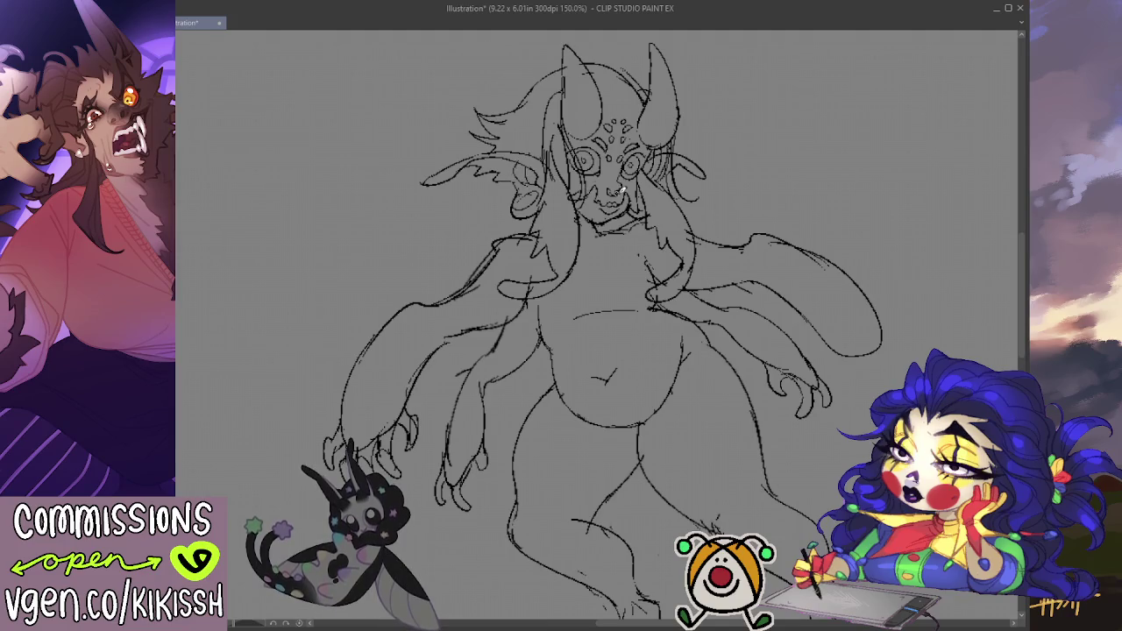
left_click_drag(759, 350, 763, 318)
scroll(815, 271, "down", 3)
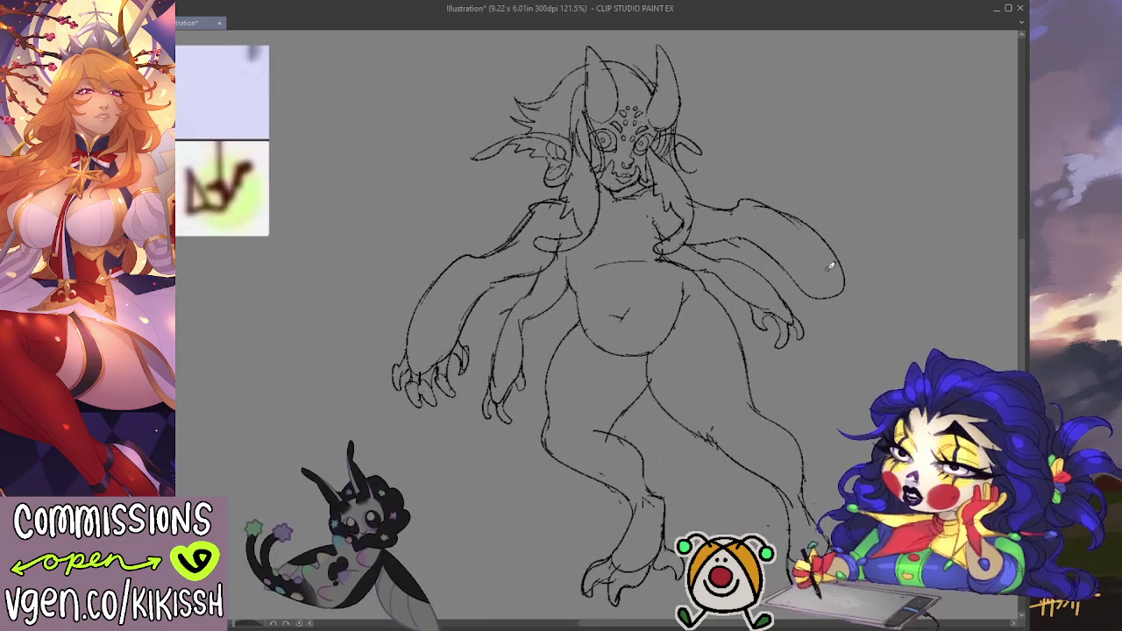
left_click_drag(839, 304, 826, 297)
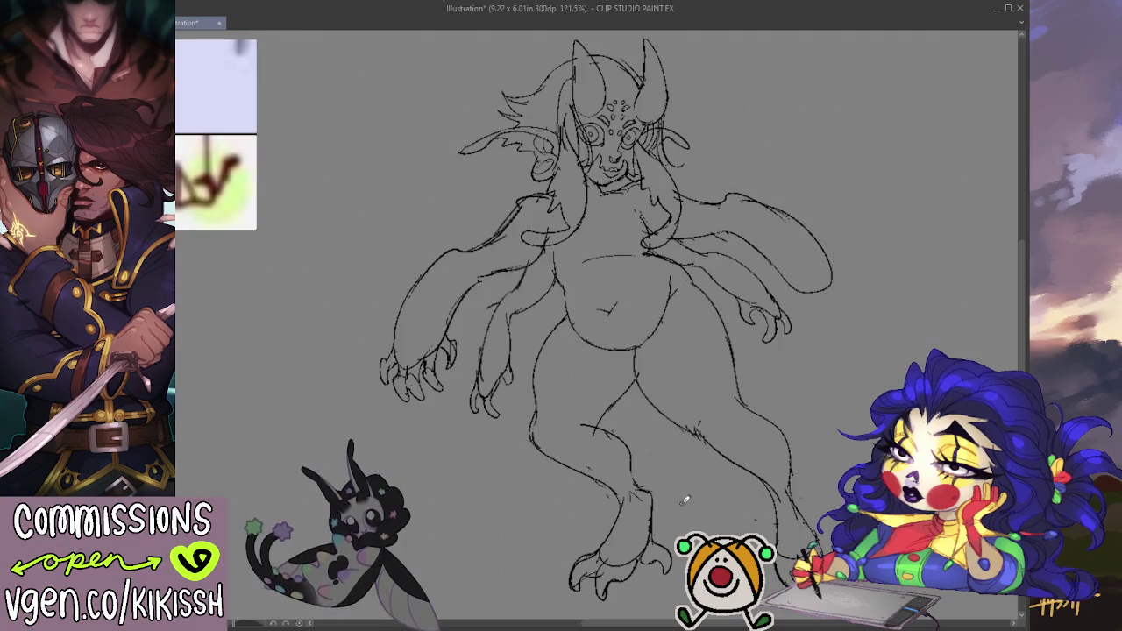
left_click_drag(676, 456, 657, 487)
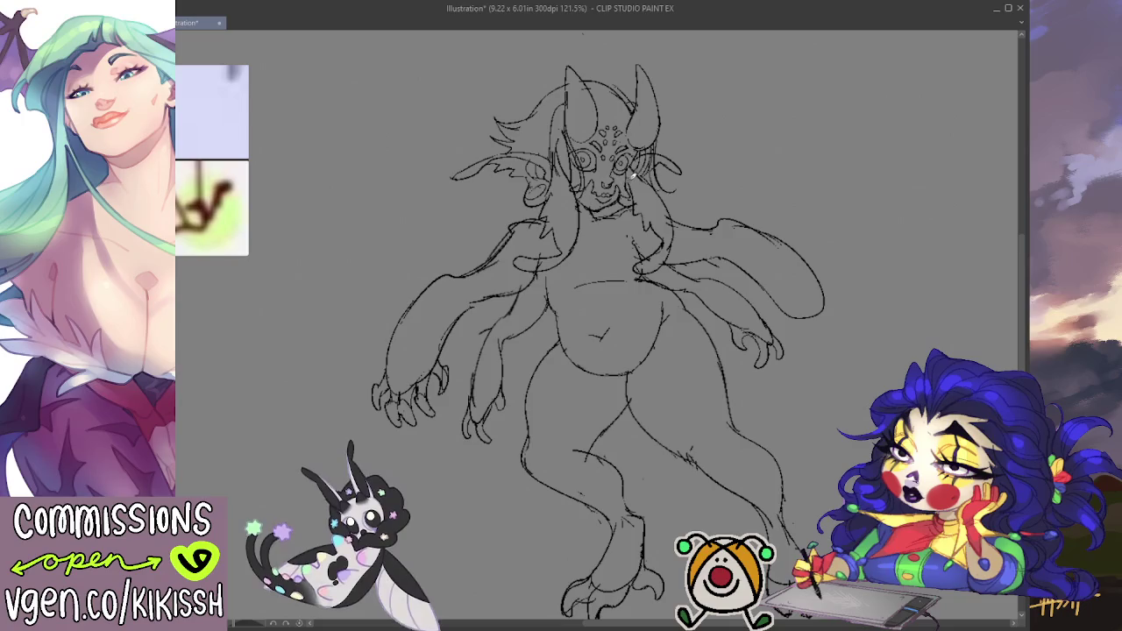
left_click_drag(639, 180, 641, 168)
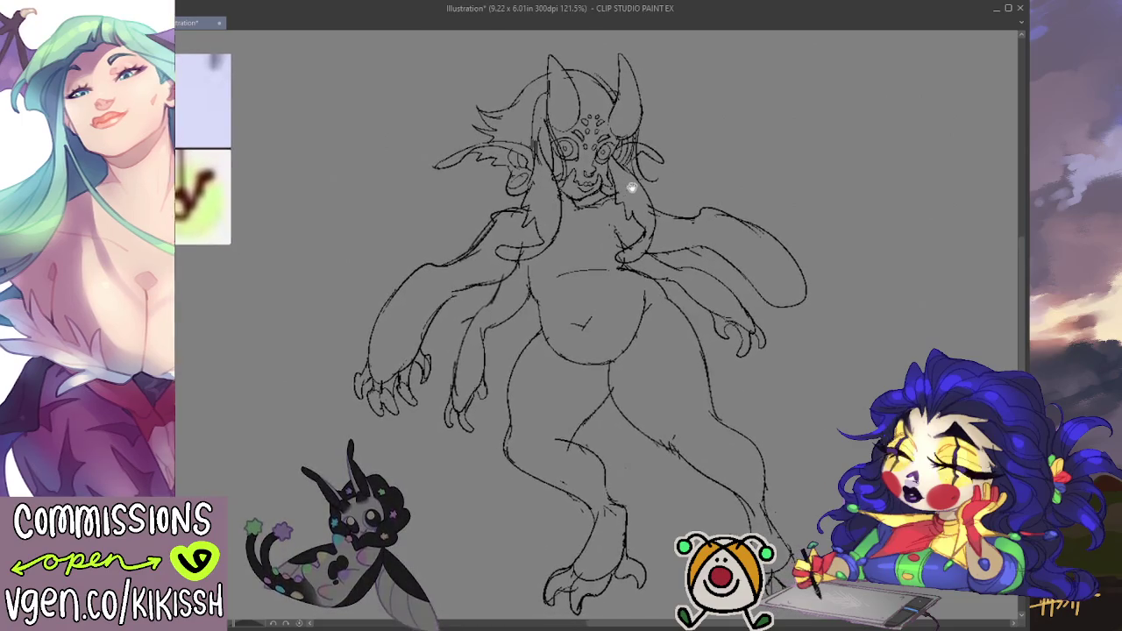
left_click_drag(730, 169, 731, 167)
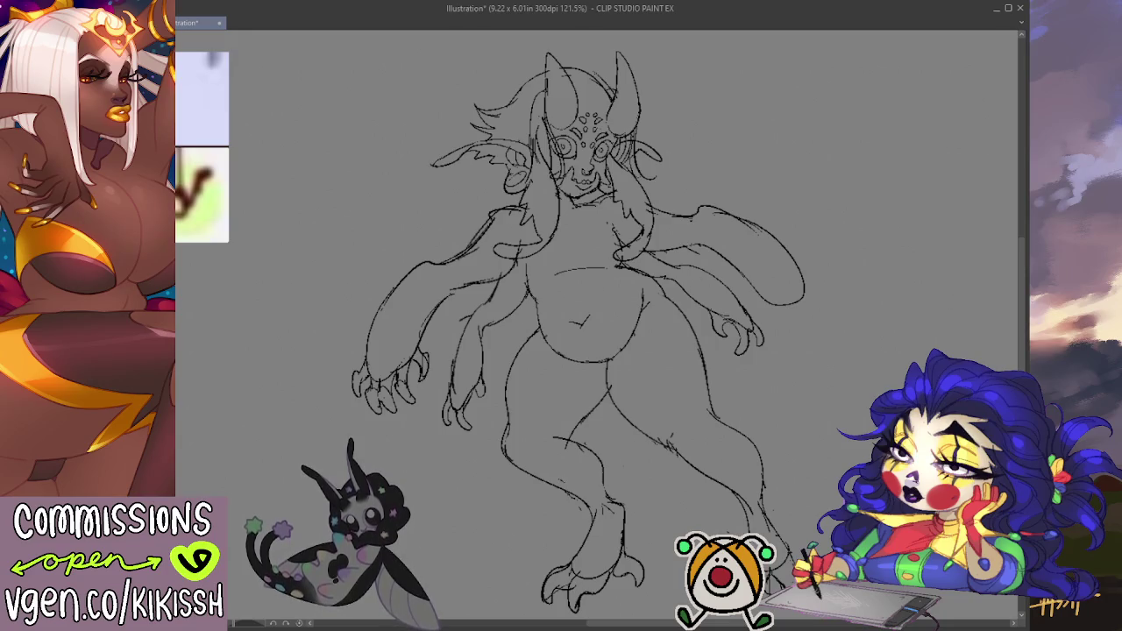
- Save the creature sketch under the file name 'nimh trade'
key("alt+Tab")
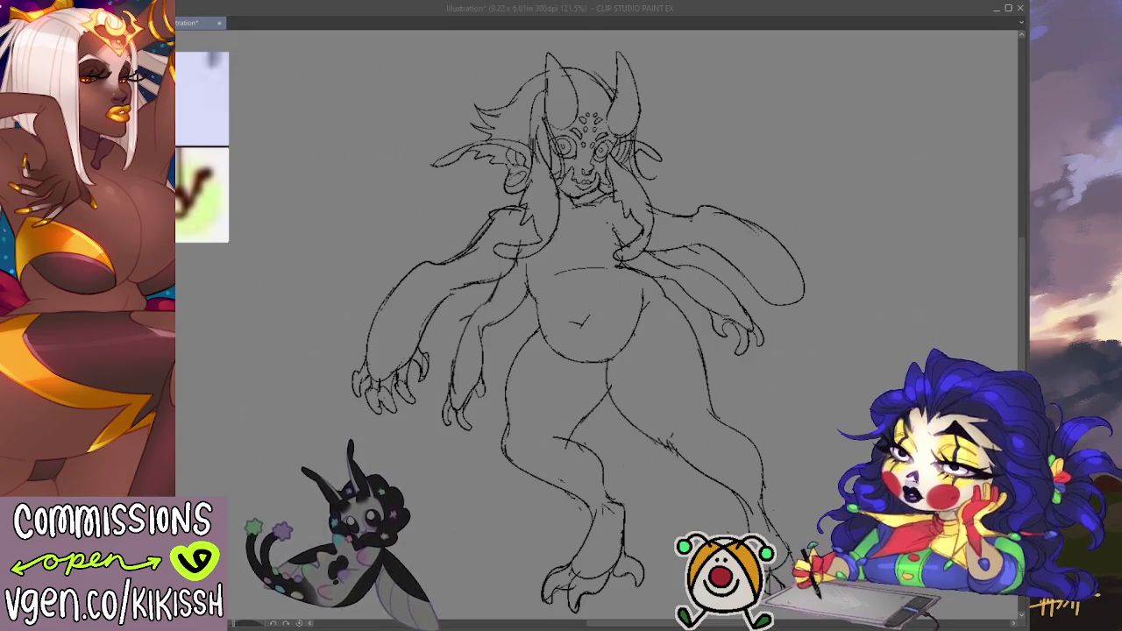
key("alt+Tab")
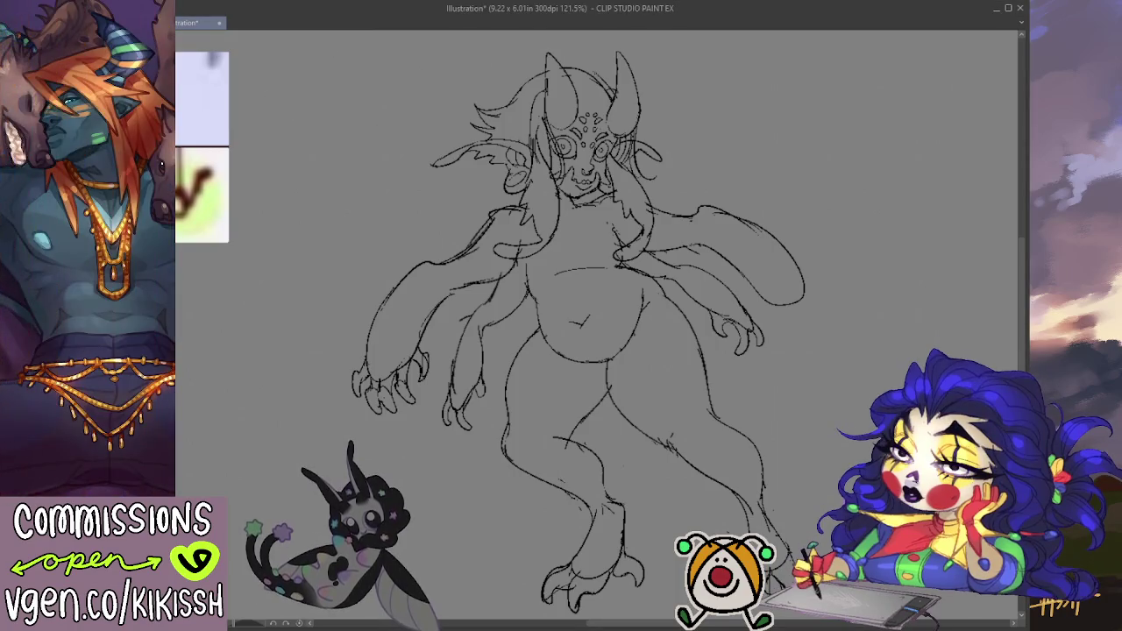
key("alt+Tab")
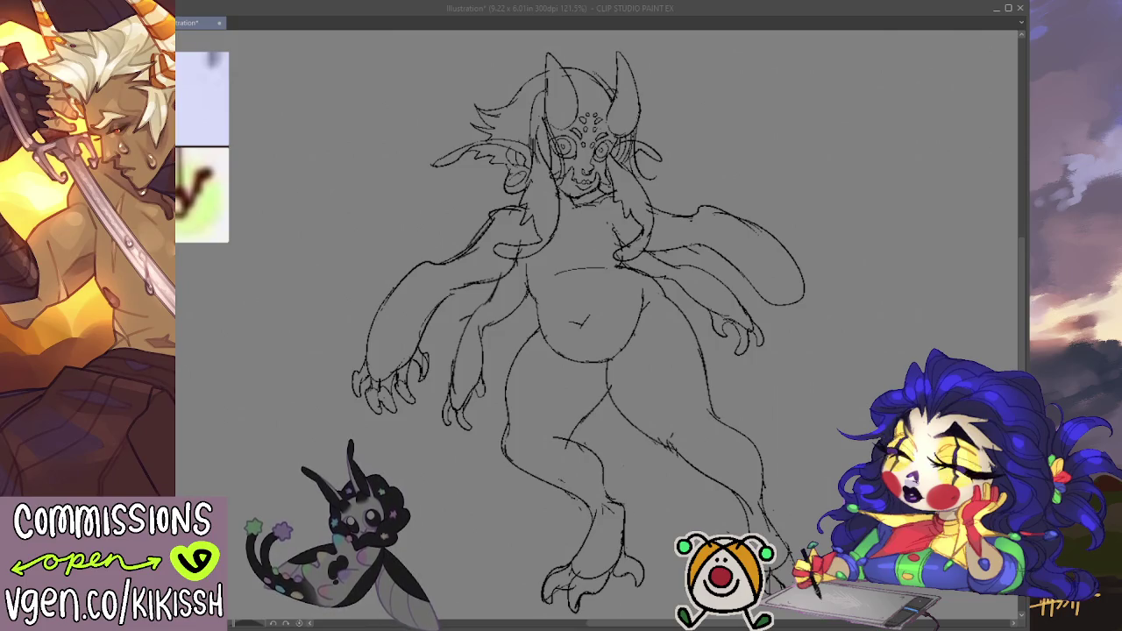
key("Return")
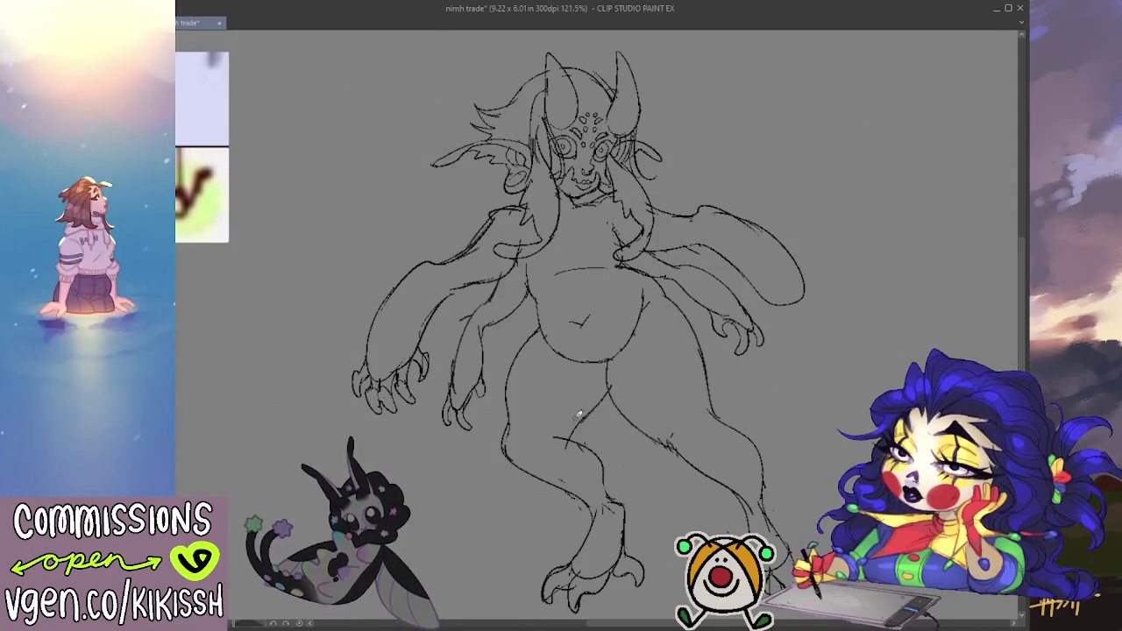
- Draw a new line from below the belly to the crotch and redraw the inner thigh line
left_click_drag(554, 436, 574, 438)
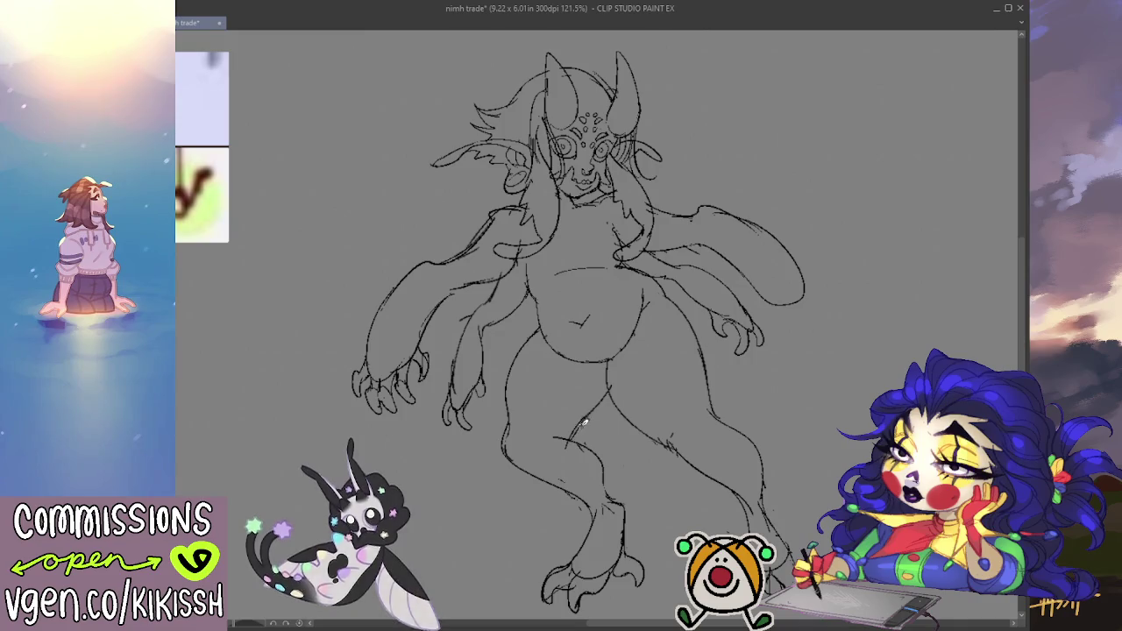
key("e")
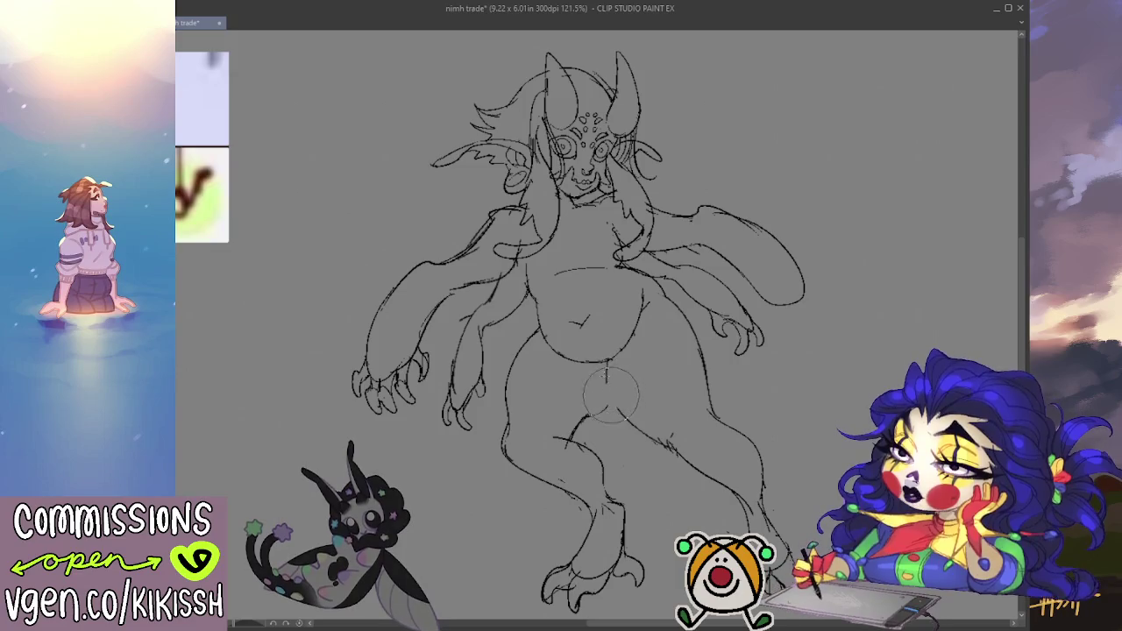
key("p")
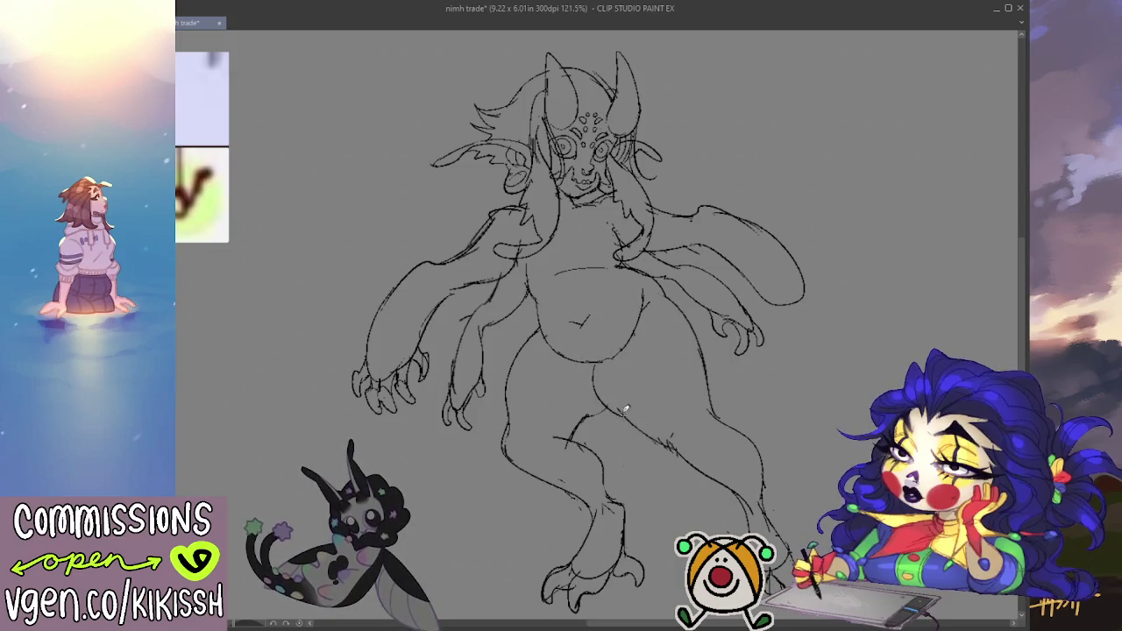
mouse_move(594, 391)
left_mouse_down()
mouse_move(671, 447)
mouse_move(701, 447)
left_mouse_up()
mouse_move(643, 421)
left_mouse_down()
mouse_move(697, 452)
mouse_move(709, 392)
left_mouse_up()
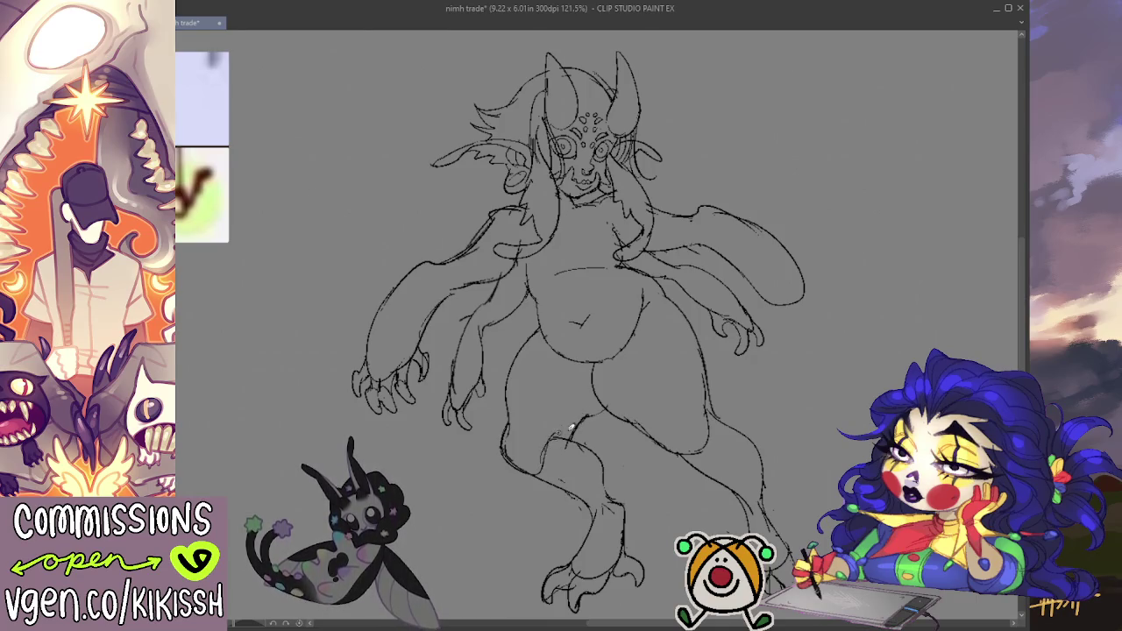
mouse_move(667, 357)
left_mouse_down()
mouse_move(631, 343)
mouse_move(631, 329)
left_mouse_up()
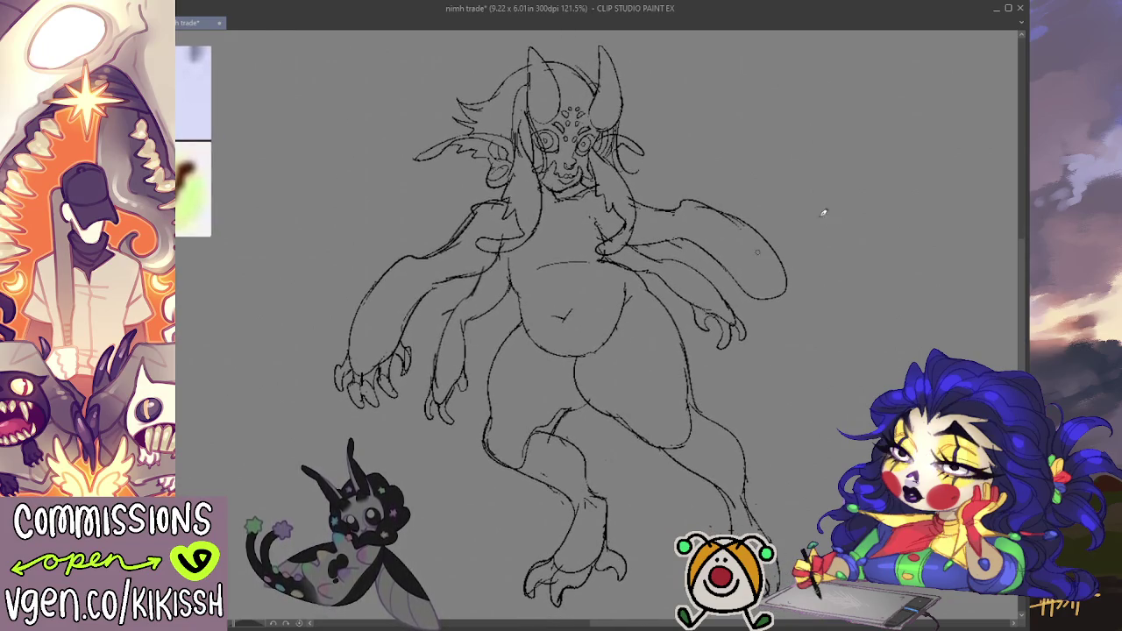
left_click_drag(746, 253, 684, 254)
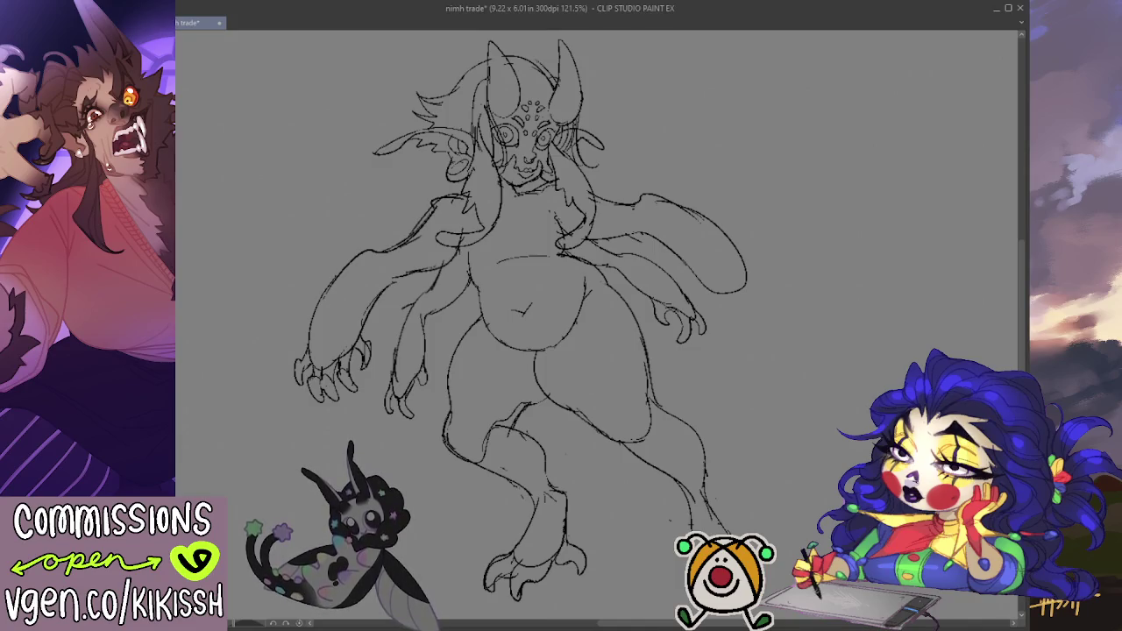
- Erase the upper-left hand's claws and reshape both upper arm ends, undoing two unwanted claw strokes
mouse_move(342, 370)
left_mouse_down()
mouse_move(344, 380)
mouse_move(372, 359)
mouse_move(355, 347)
left_mouse_up()
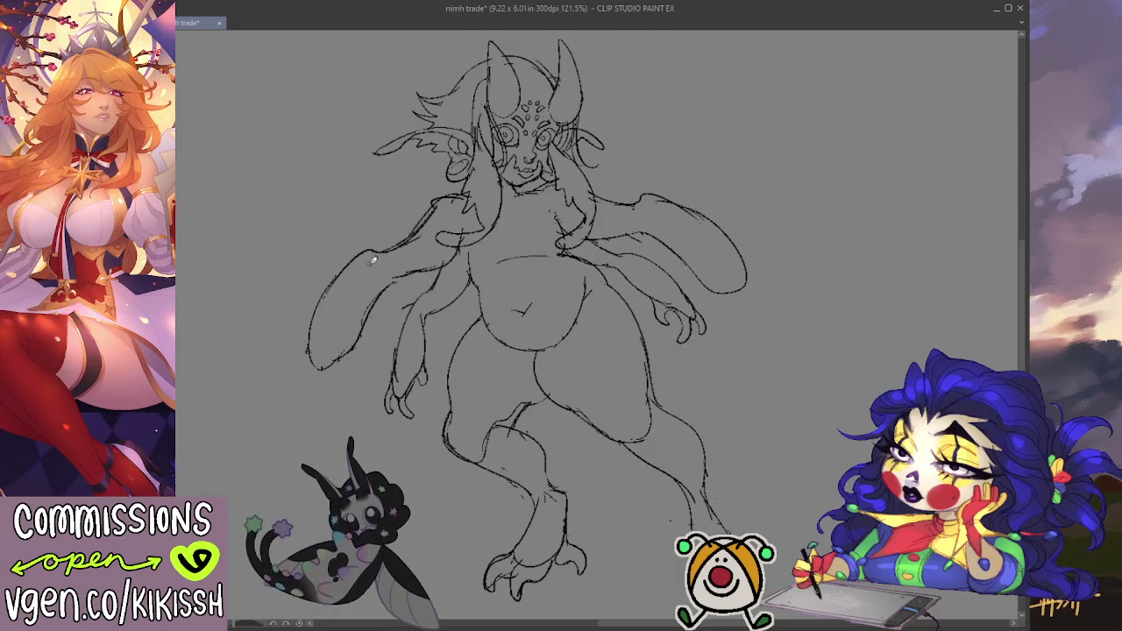
mouse_move(376, 245)
left_mouse_down()
mouse_move(381, 288)
mouse_move(365, 246)
left_mouse_up()
mouse_move(646, 199)
left_mouse_down()
mouse_move(657, 231)
mouse_move(648, 189)
left_mouse_up()
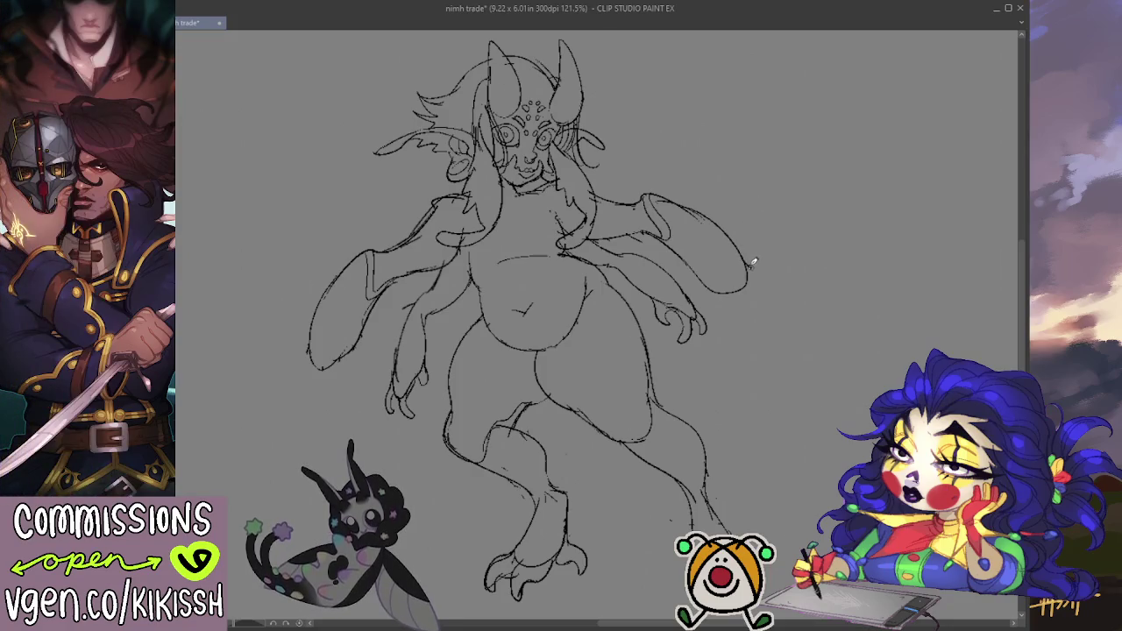
mouse_move(764, 291)
left_mouse_down()
mouse_move(756, 273)
mouse_move(755, 322)
mouse_move(738, 285)
mouse_move(744, 329)
mouse_move(720, 312)
left_mouse_up()
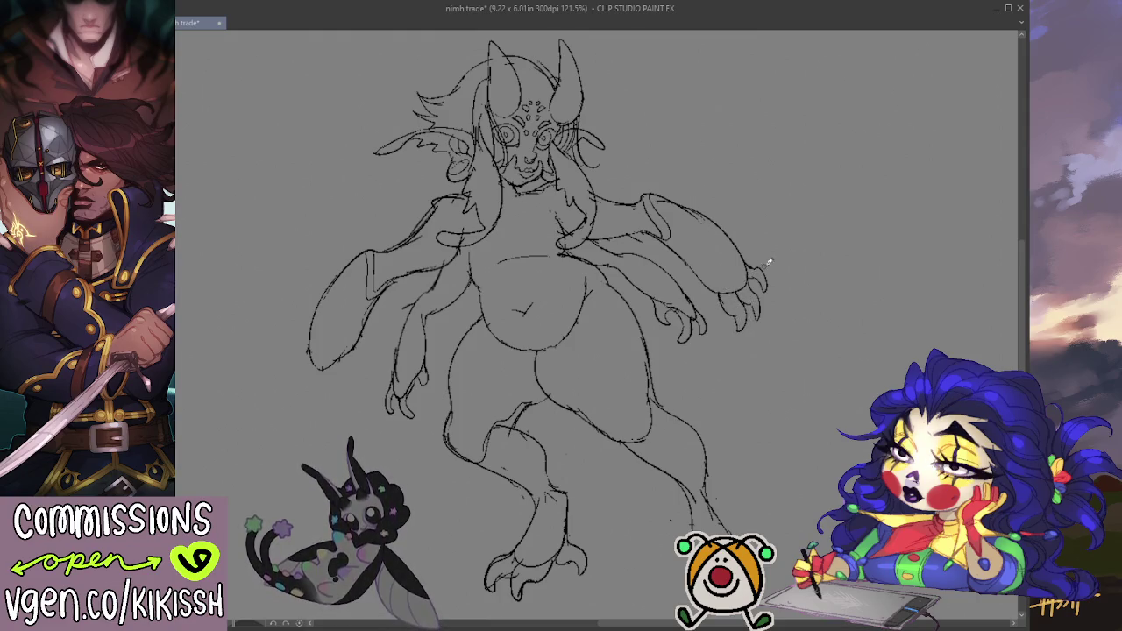
key("ctrl+z")
key("ctrl+z")
key("ctrl+z")
key("ctrl+z")
key("ctrl+z")
key("ctrl+z")
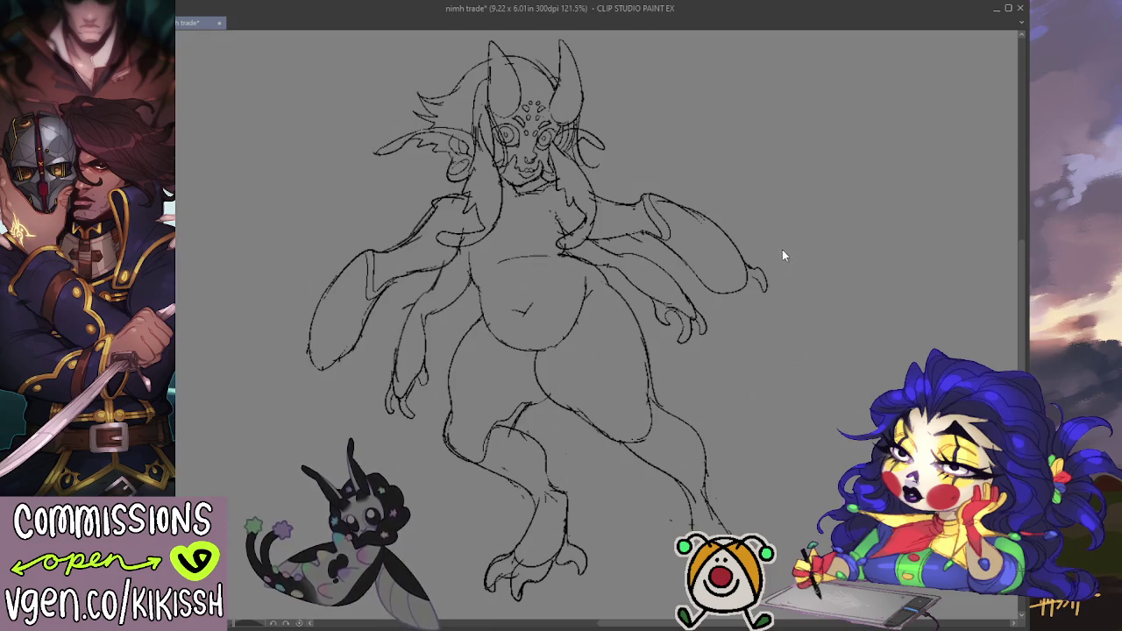
key("ctrl+z")
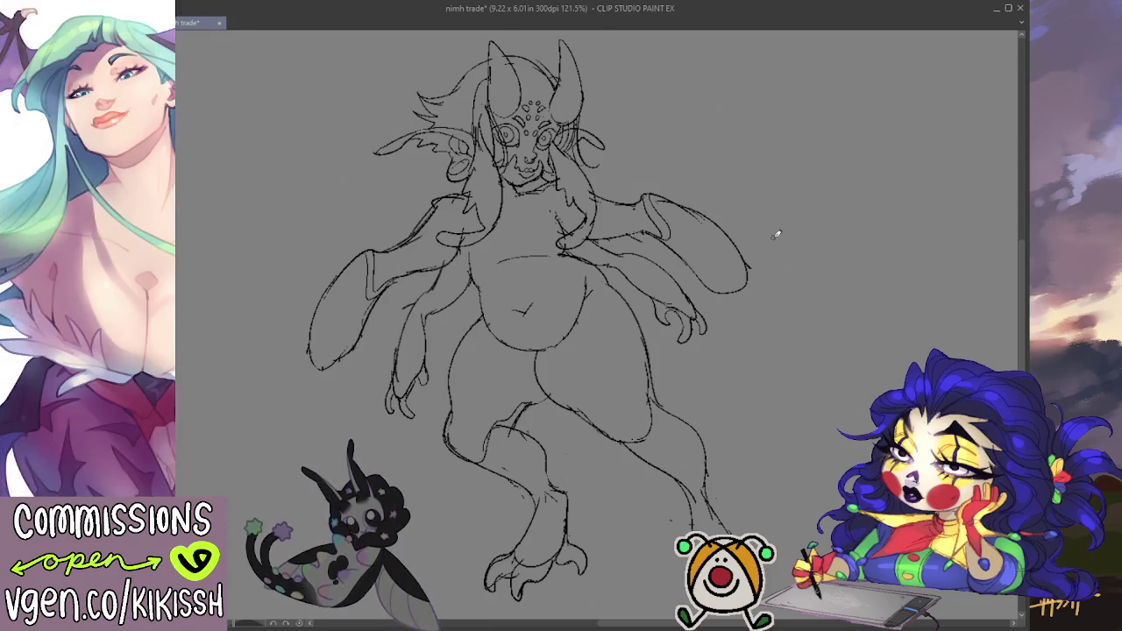
left_click_drag(800, 264, 800, 269)
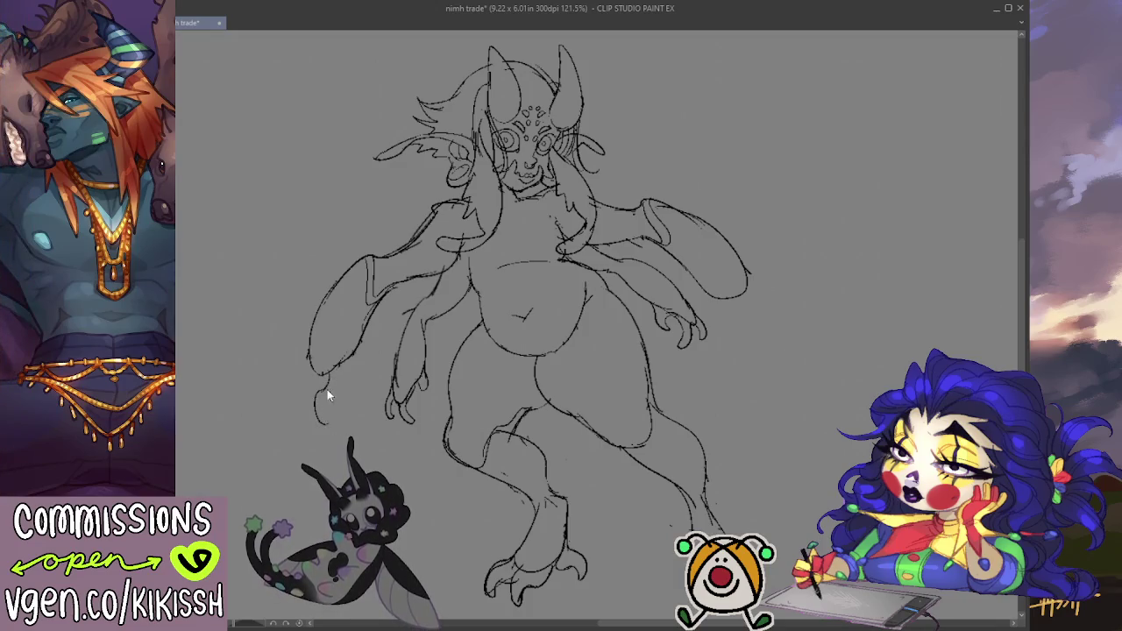
- Sketch four curved claw fingers at the tip of the upper left arm
left_click_drag(318, 384, 330, 421)
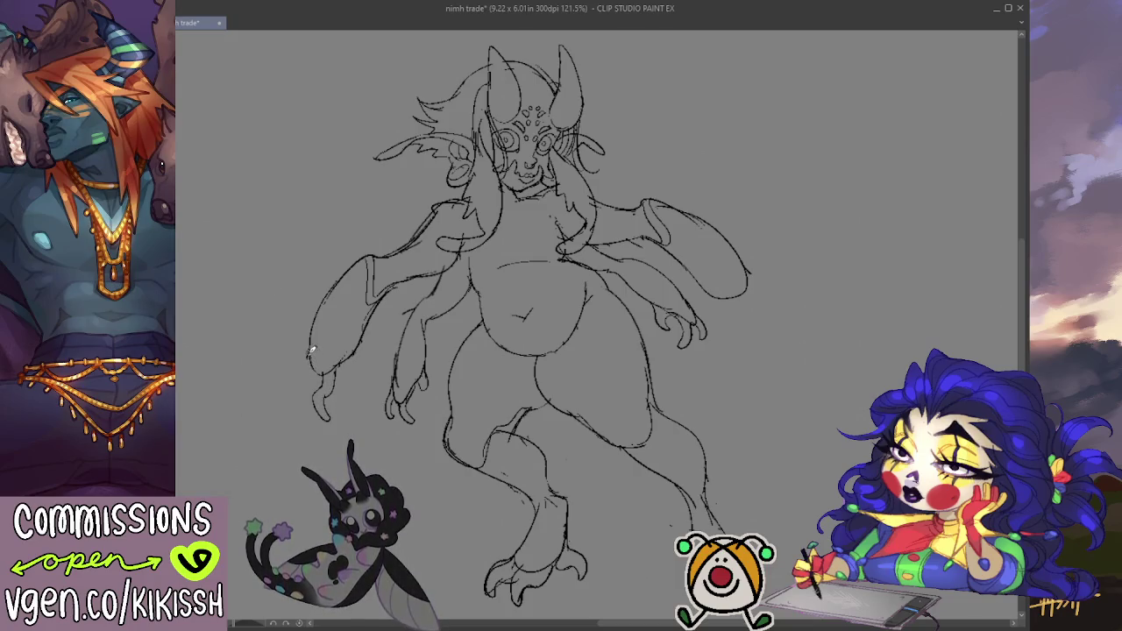
mouse_move(307, 368)
left_mouse_down()
mouse_move(298, 406)
mouse_move(318, 422)
left_mouse_up()
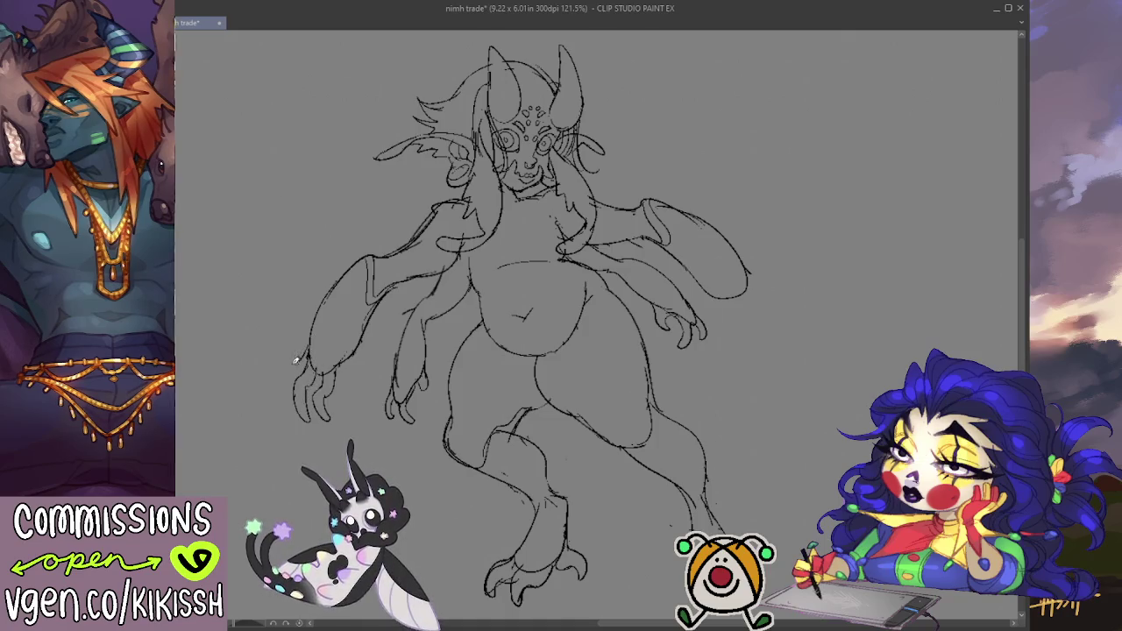
left_click_drag(295, 358, 282, 398)
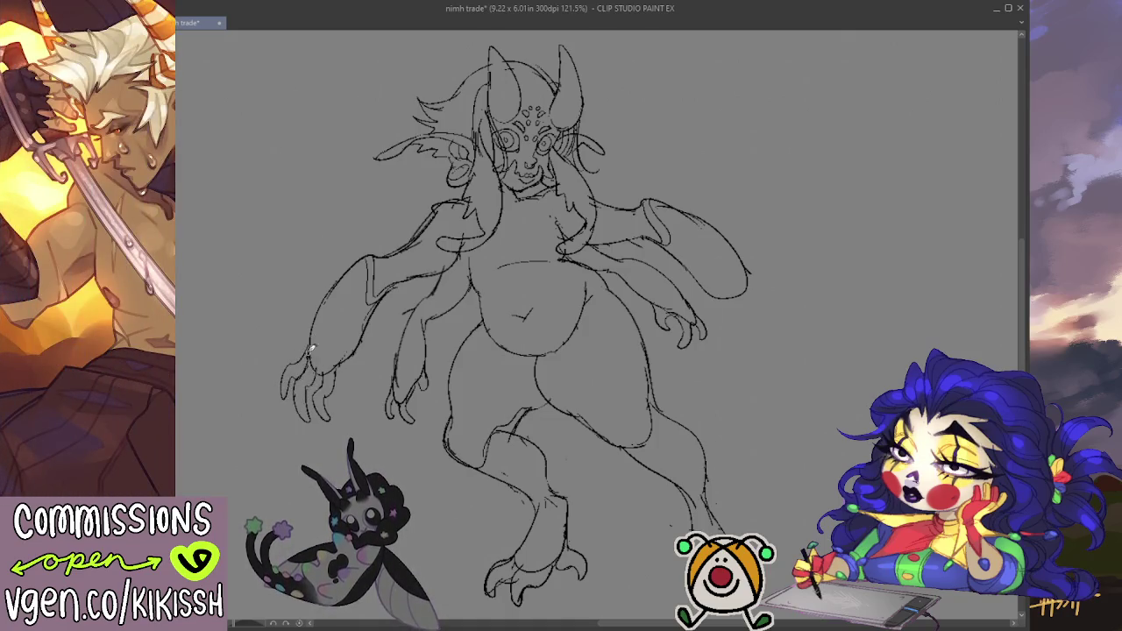
mouse_move(298, 340)
left_mouse_down()
mouse_move(282, 367)
mouse_move(312, 354)
mouse_move(354, 401)
mouse_move(350, 373)
left_mouse_up()
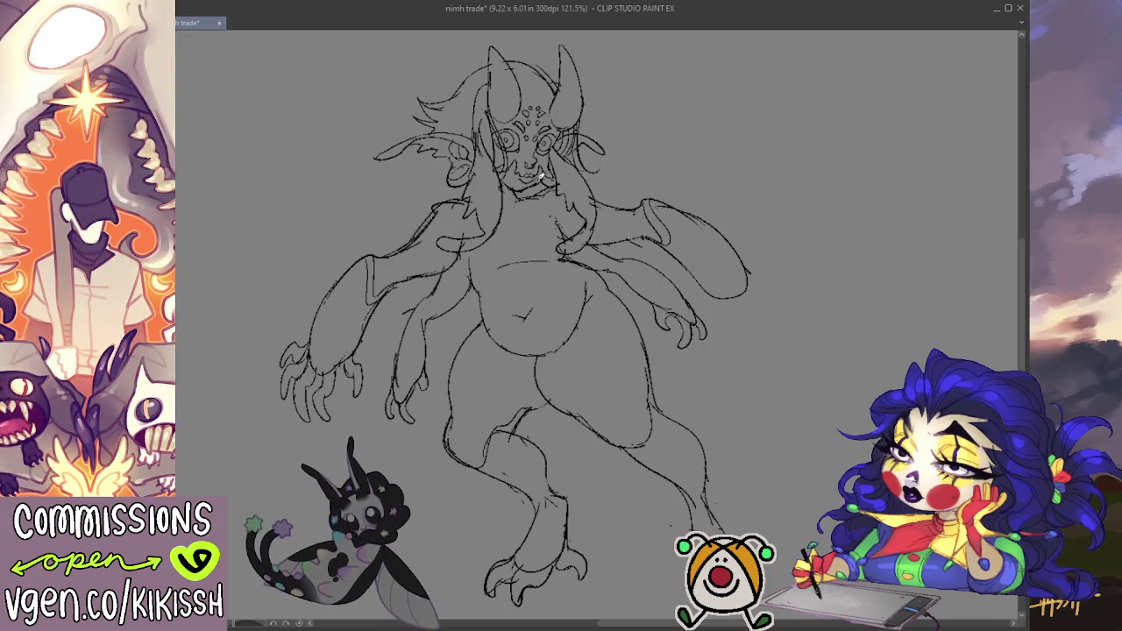
- Redraw the creature's face, chin and jaw lines, undoing the last stroke
mouse_move(541, 164)
left_mouse_down()
mouse_move(519, 195)
mouse_move(544, 200)
mouse_move(549, 151)
left_mouse_up()
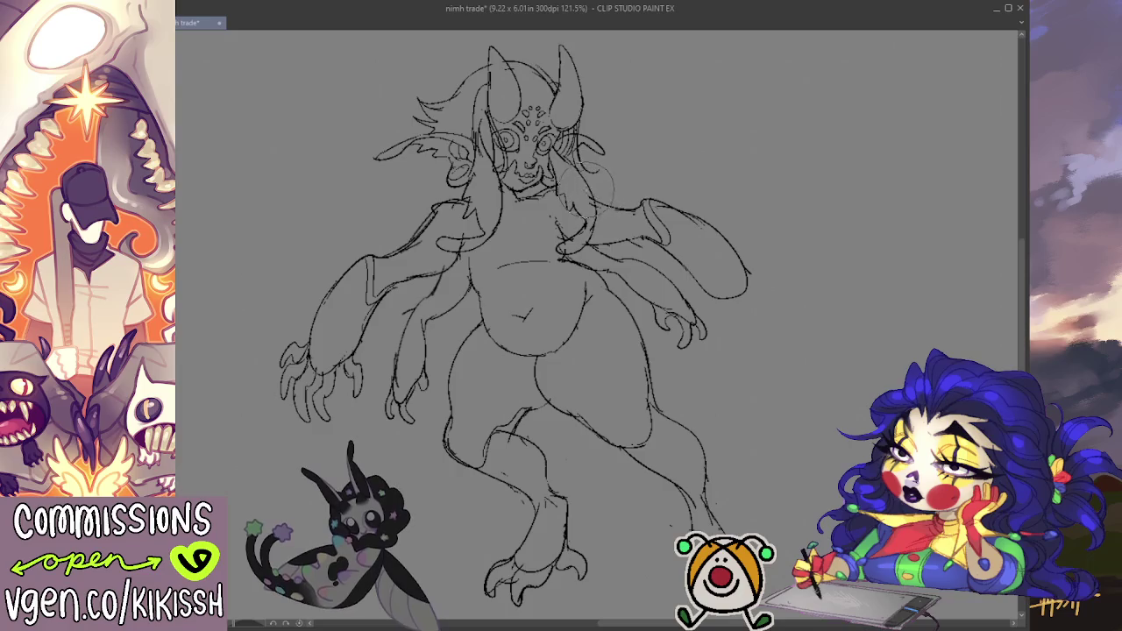
left_click_drag(549, 198, 507, 216)
left_click_drag(493, 166, 526, 201)
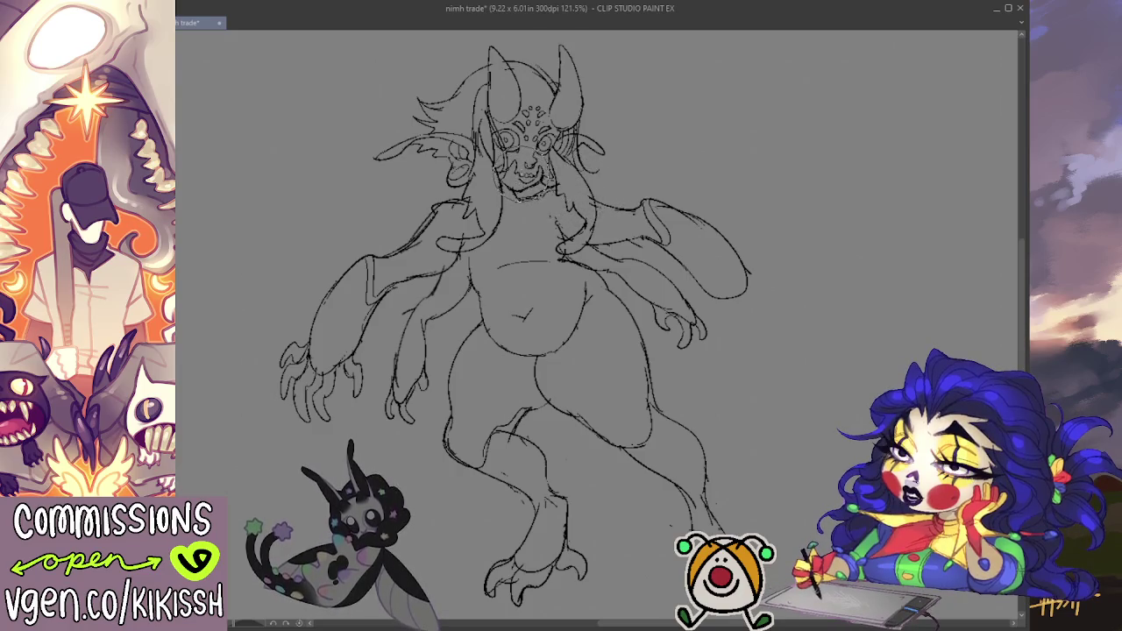
left_click_drag(493, 149, 526, 197)
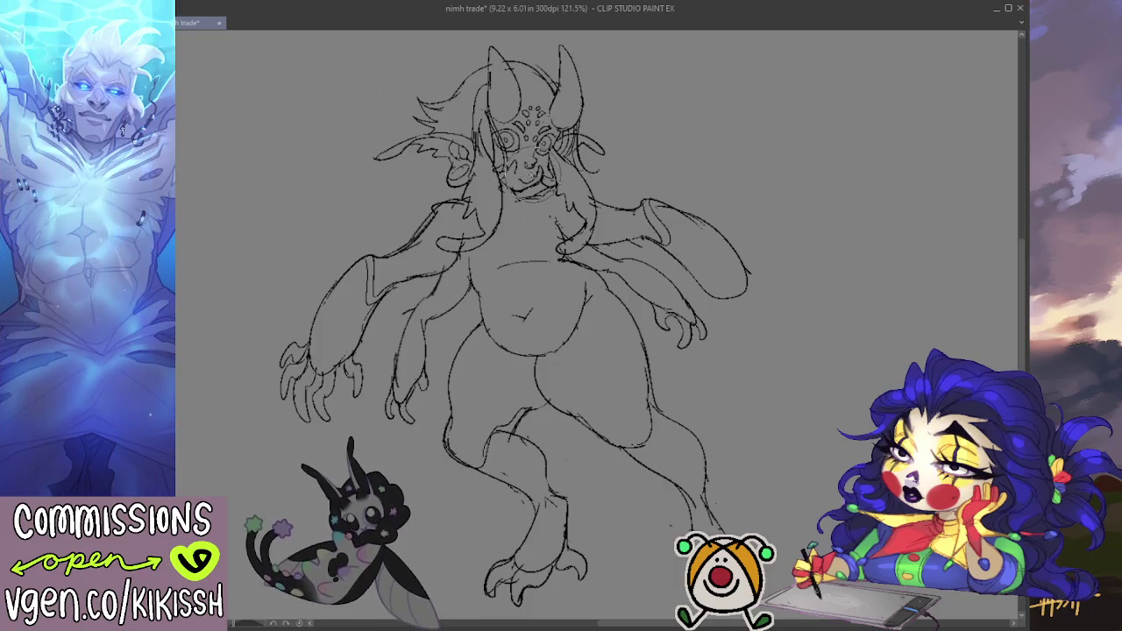
mouse_move(510, 151)
left_mouse_down()
mouse_move(526, 205)
mouse_move(533, 172)
left_mouse_up()
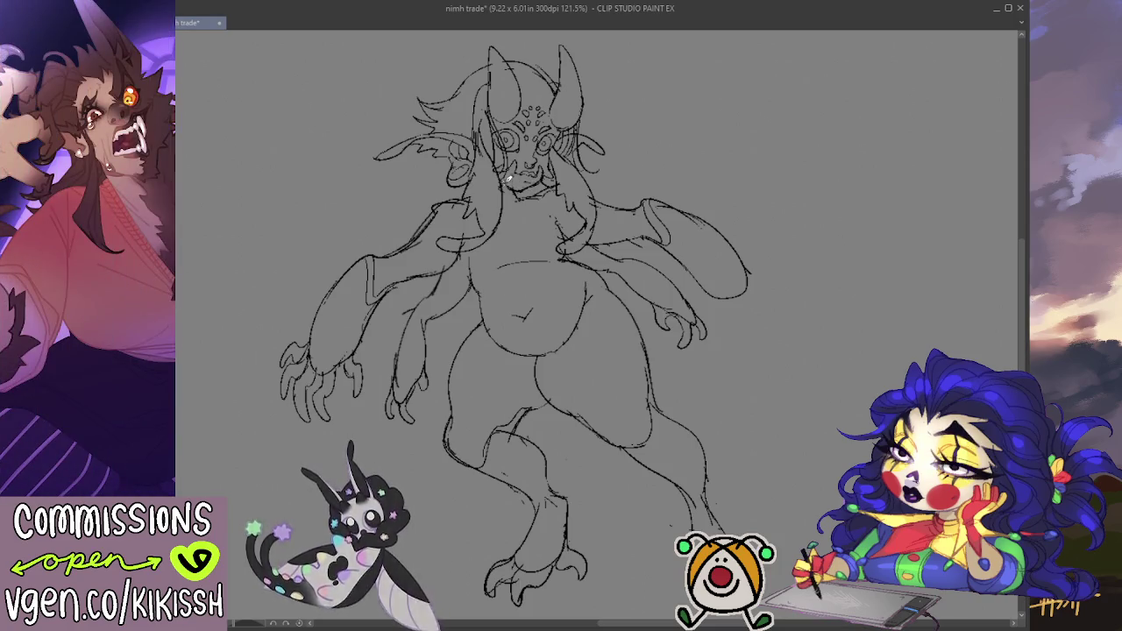
key("ctrl+z")
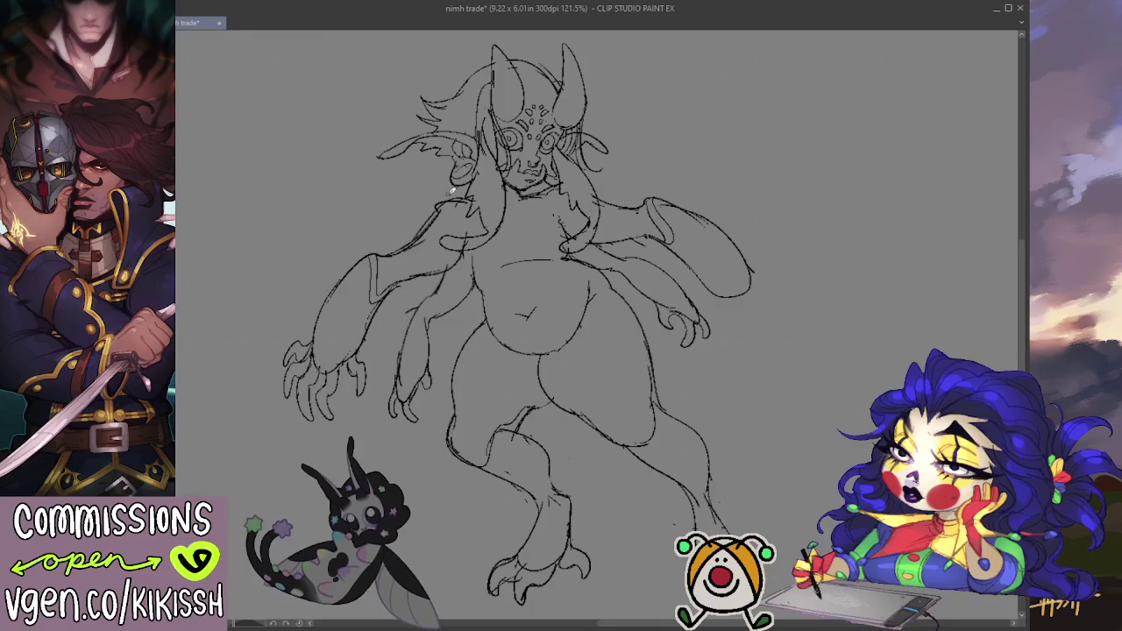
- Firm up the chin and lower face lines and add a small stroke near the right eye
scroll(457, 185, "down", 1)
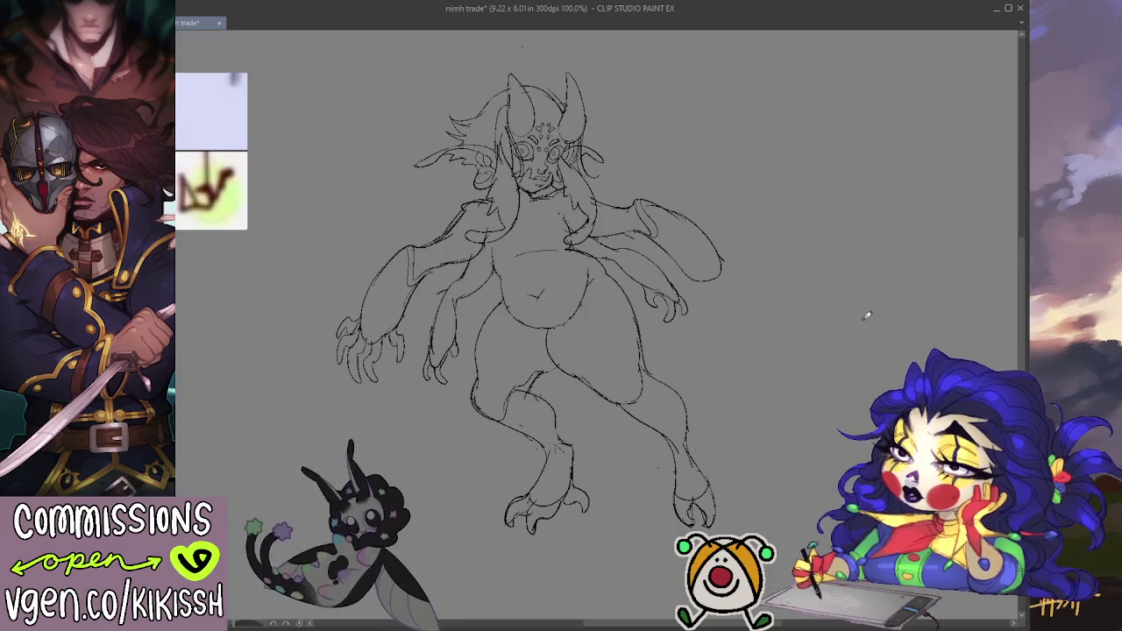
scroll(559, 232, "up", 3)
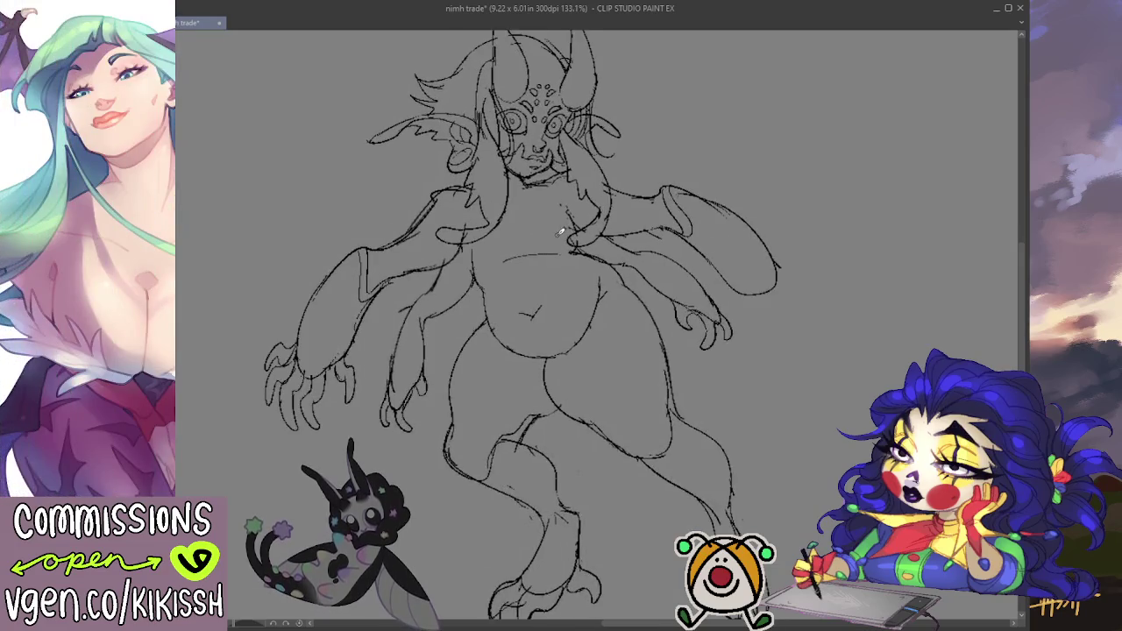
mouse_move(522, 178)
left_mouse_down()
mouse_move(562, 181)
mouse_move(549, 164)
left_mouse_up()
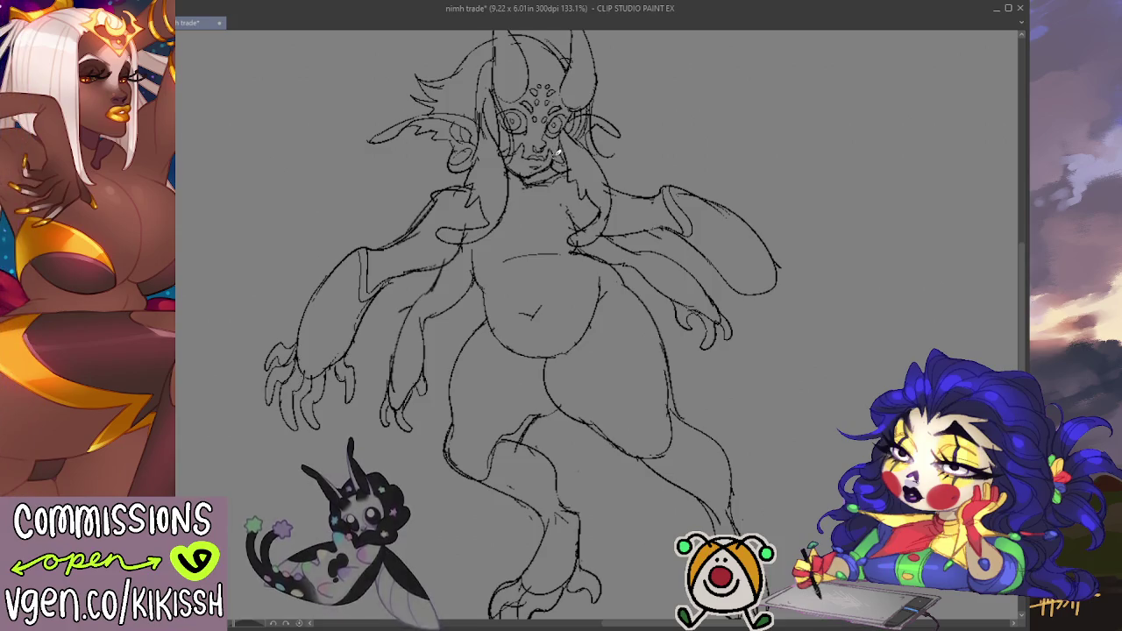
left_click_drag(635, 123, 658, 156)
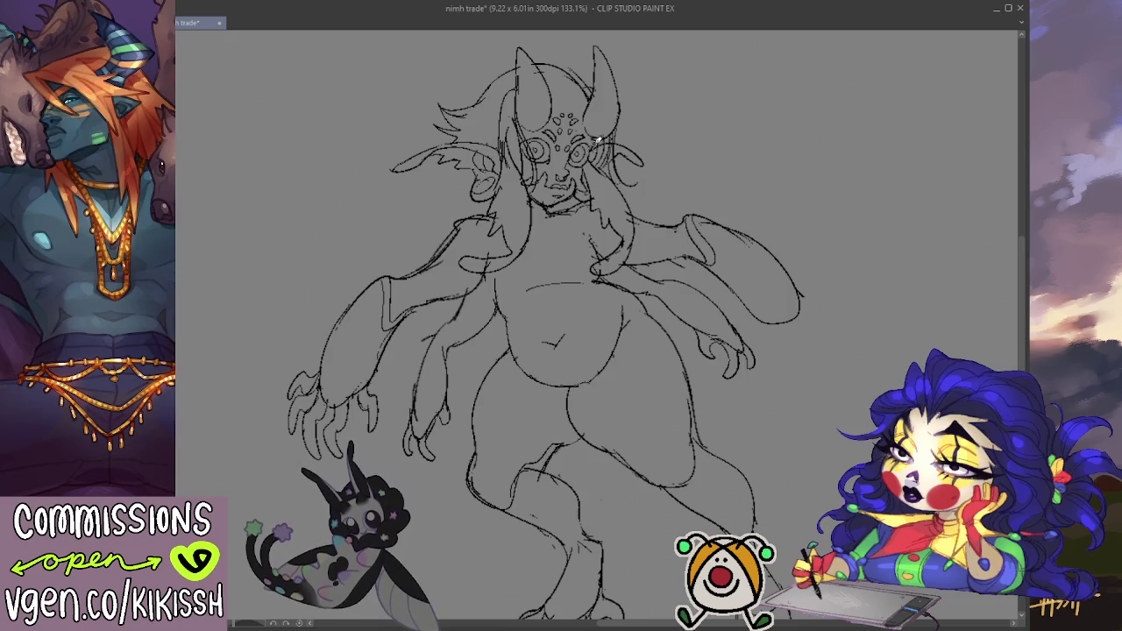
left_click_drag(704, 127, 707, 132)
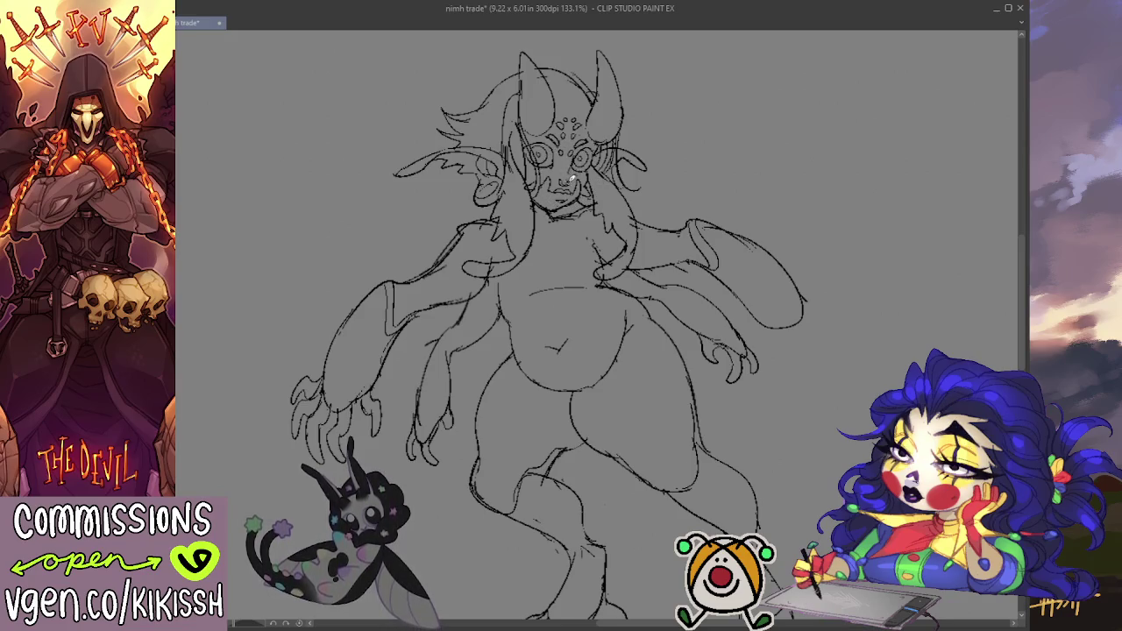
left_click_drag(574, 163, 593, 207)
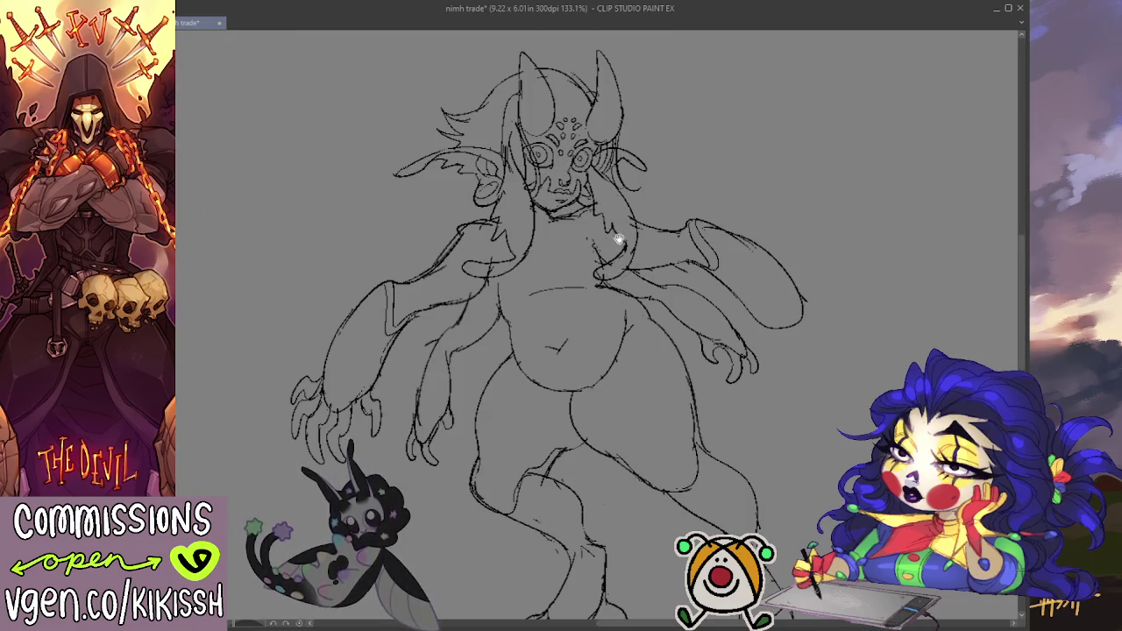
key("ctrl+minus")
key("ctrl+minus")
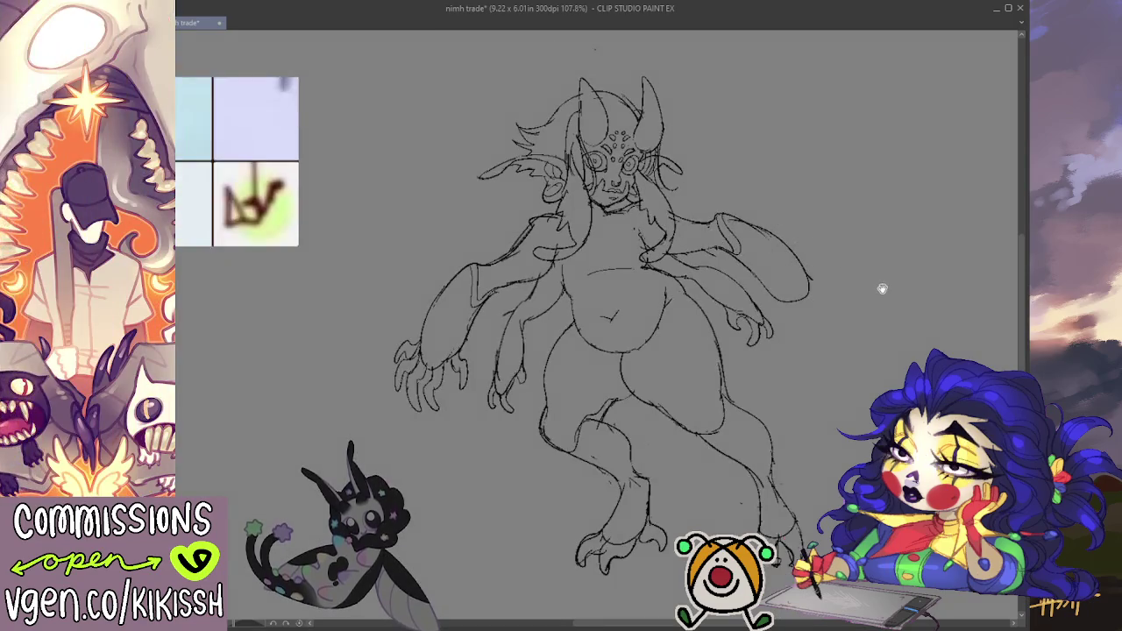
- Zoom out to recentre the figure and sketch the chest and shoulder lines
left_click_drag(881, 290, 855, 277)
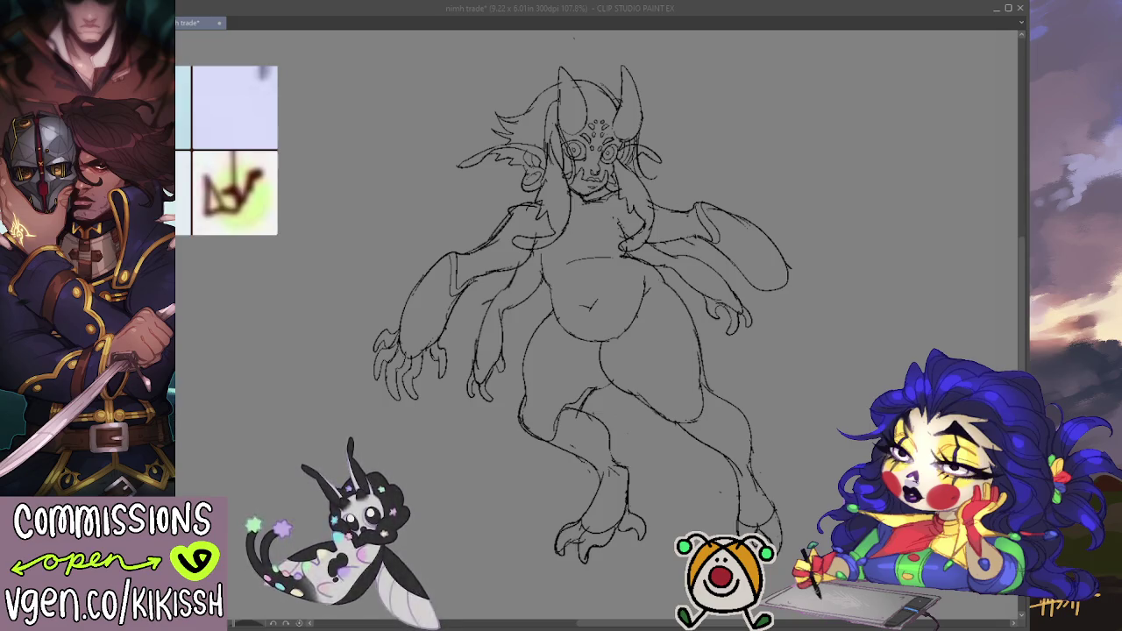
left_click_drag(628, 195, 648, 263)
mouse_move(605, 228)
left_mouse_down()
mouse_move(644, 276)
mouse_move(658, 263)
left_mouse_up()
- Rework the lines on the right side of the face, neck and adjacent hair
mouse_move(662, 200)
left_mouse_down()
mouse_move(633, 244)
mouse_move(649, 236)
left_mouse_up()
mouse_move(631, 162)
left_mouse_down()
mouse_move(618, 200)
mouse_move(658, 154)
mouse_move(653, 184)
mouse_move(631, 188)
mouse_move(666, 171)
mouse_move(666, 193)
left_mouse_up()
left_click_drag(614, 141, 670, 202)
left_click_drag(631, 162, 671, 205)
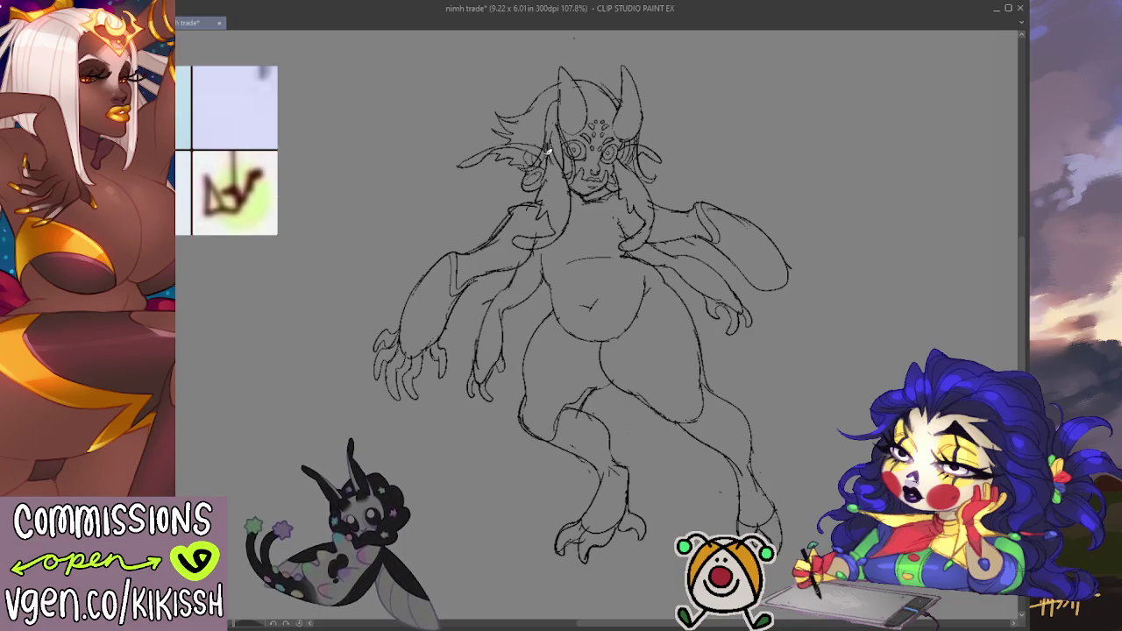
key("e")
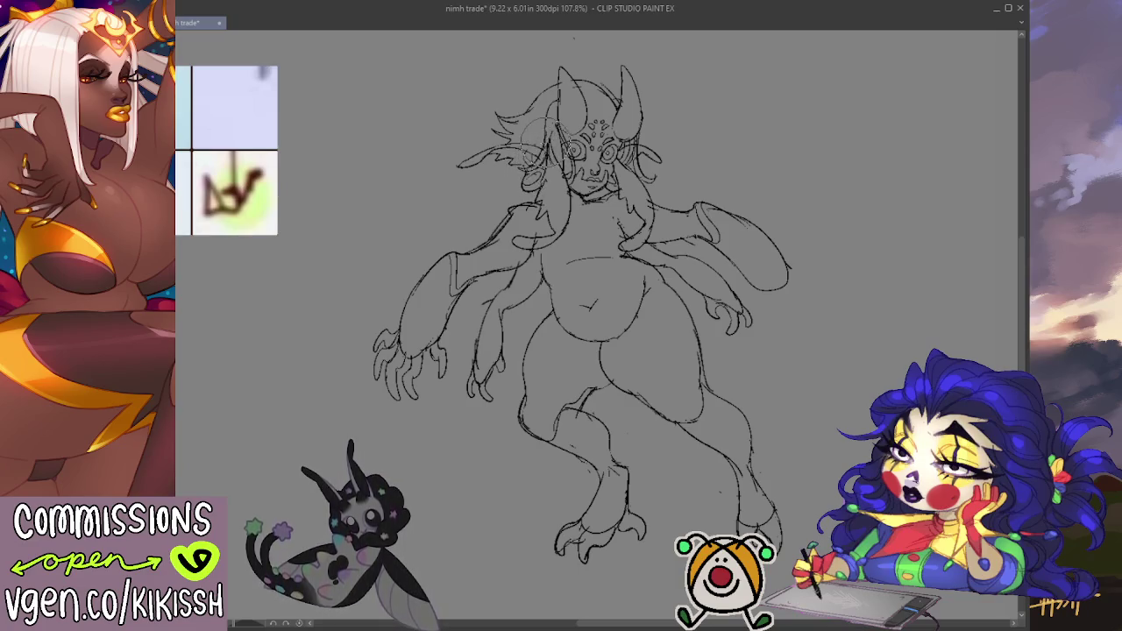
- Clean up the lines near the left eye and reshape the lower belly with a new curve
left_click_drag(561, 145, 548, 180)
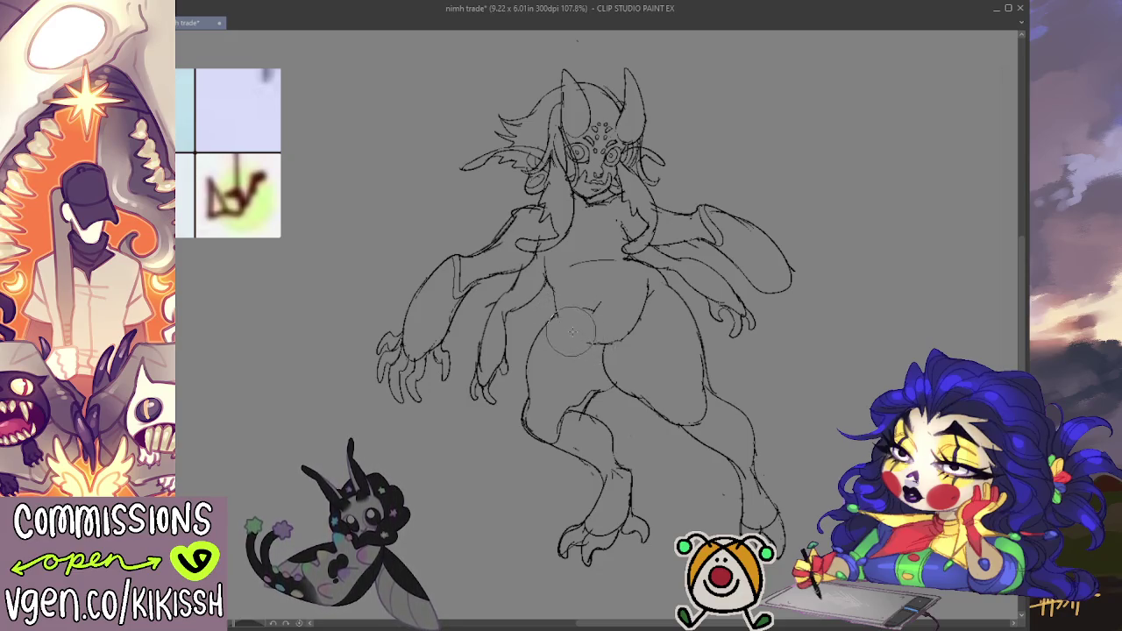
left_click_drag(572, 331, 596, 321)
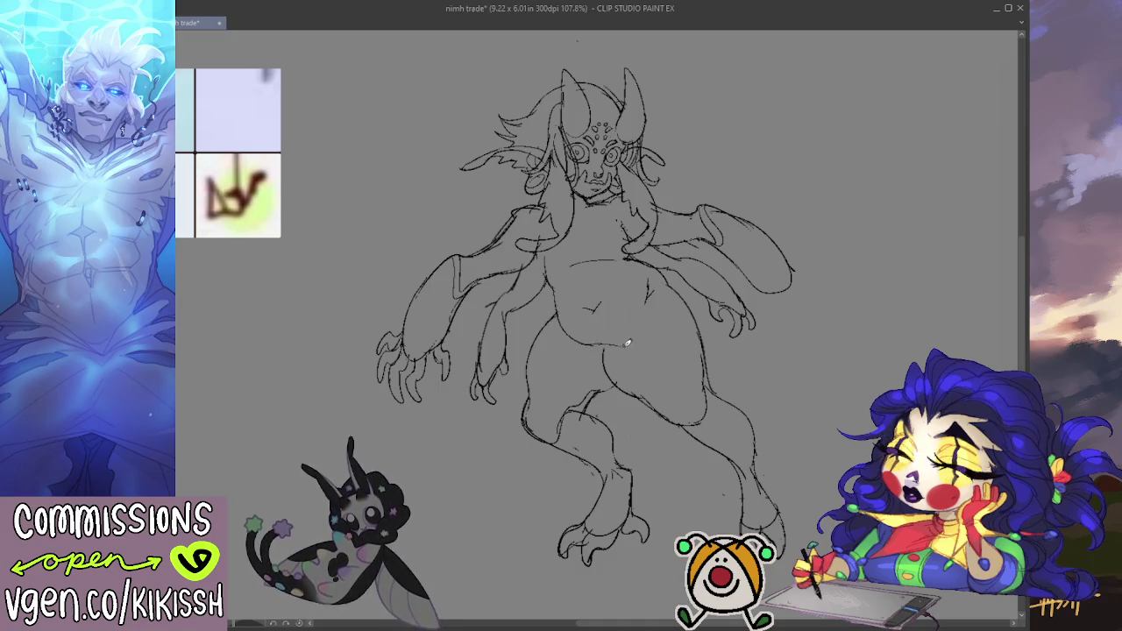
left_click_drag(613, 336, 568, 325)
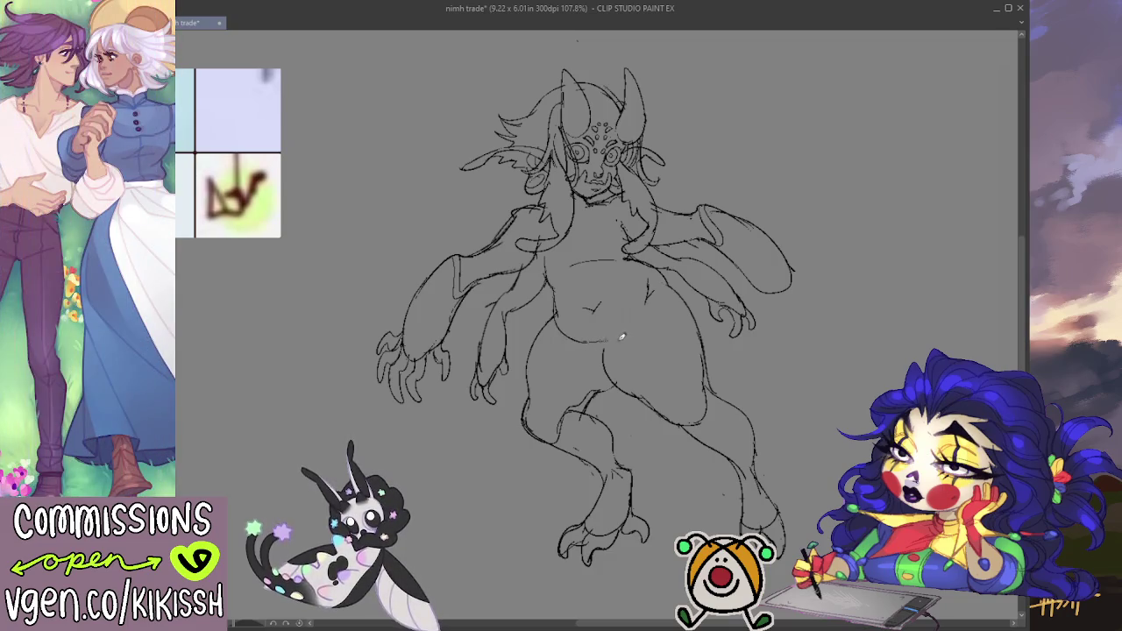
left_click_drag(592, 339, 651, 291)
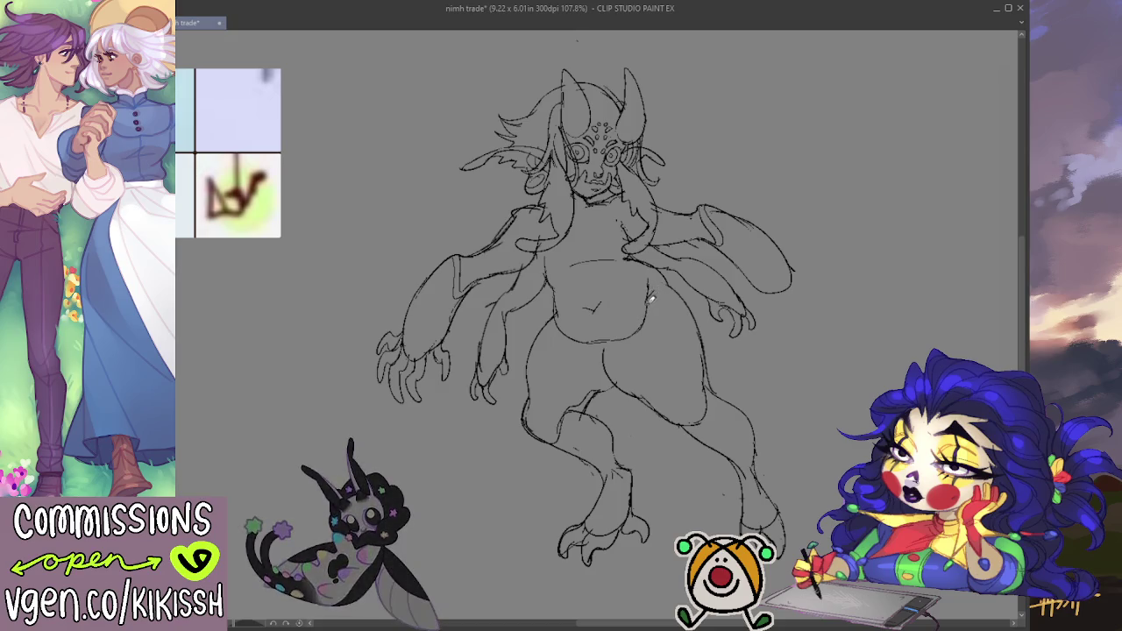
- Lower the sketch layer's opacity so the whole drawing fades to light gray lines
key("e")
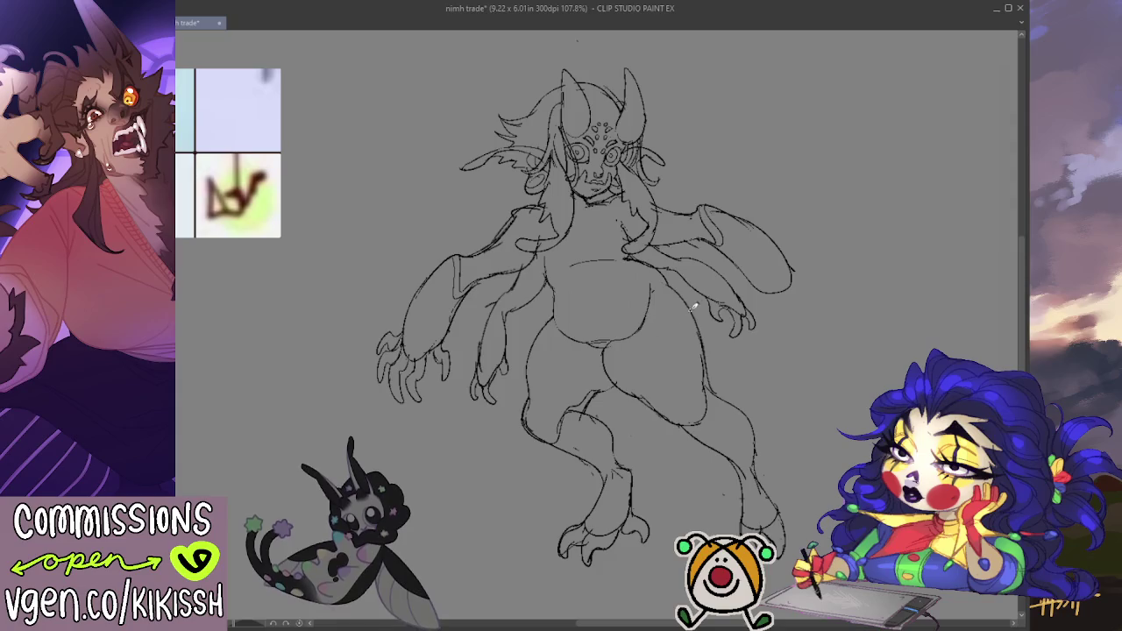
left_click_drag(826, 185, 833, 184)
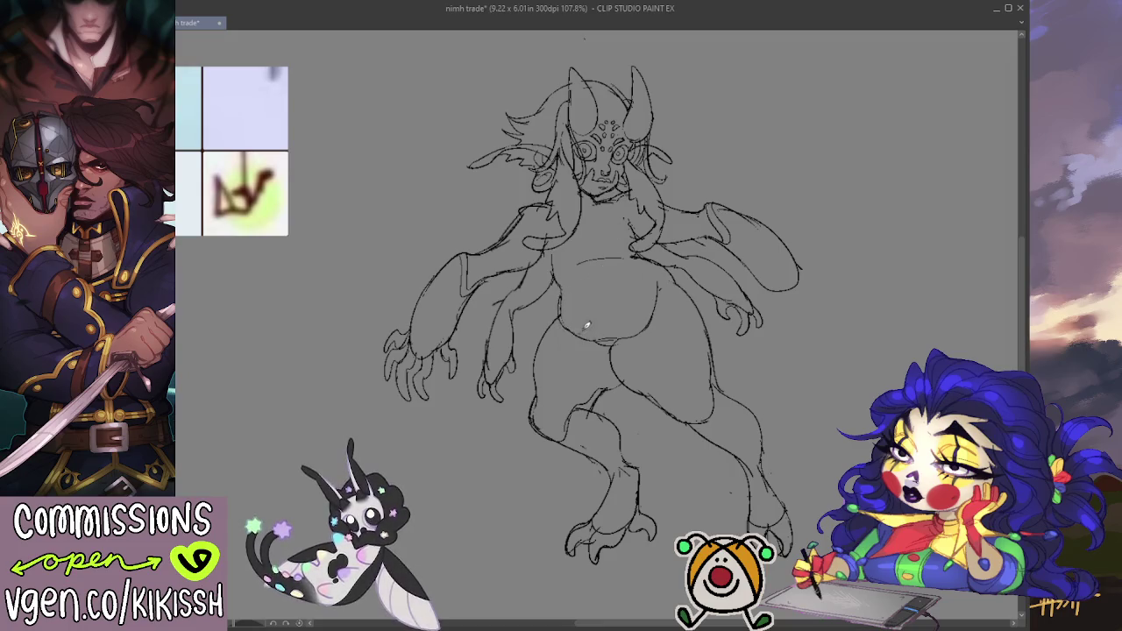
key("e")
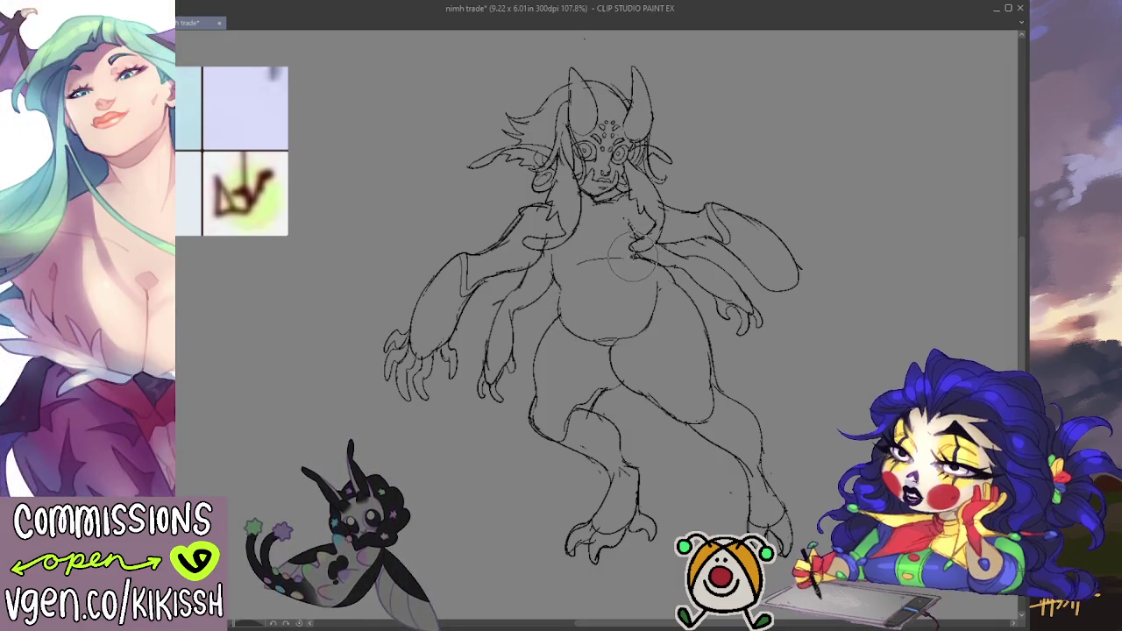
key("p")
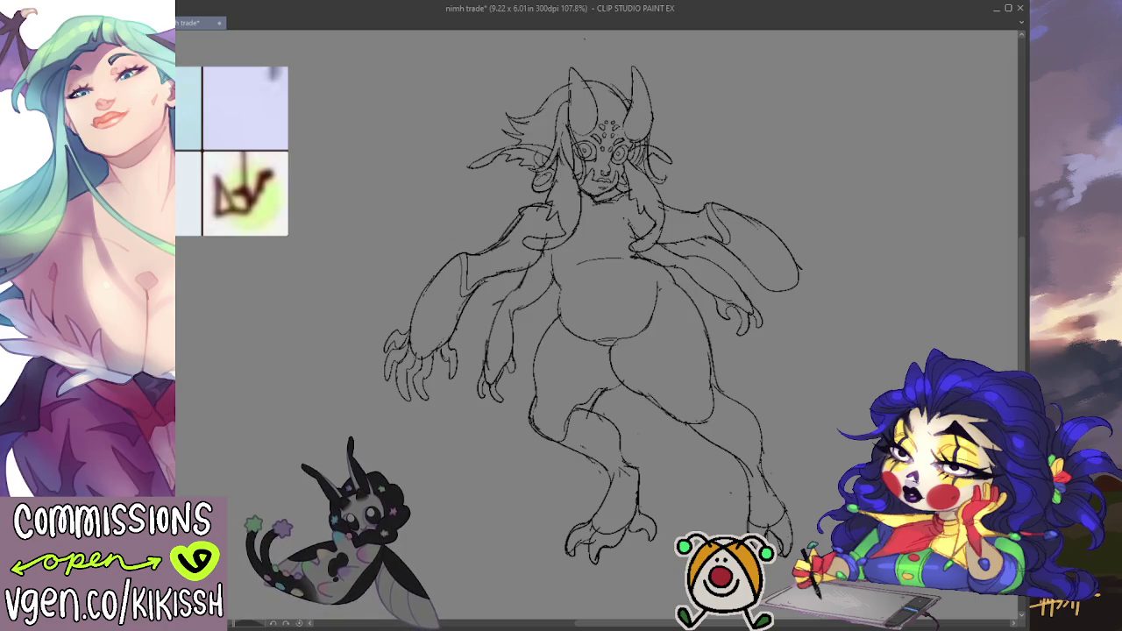
key("ctrl+shift+o")
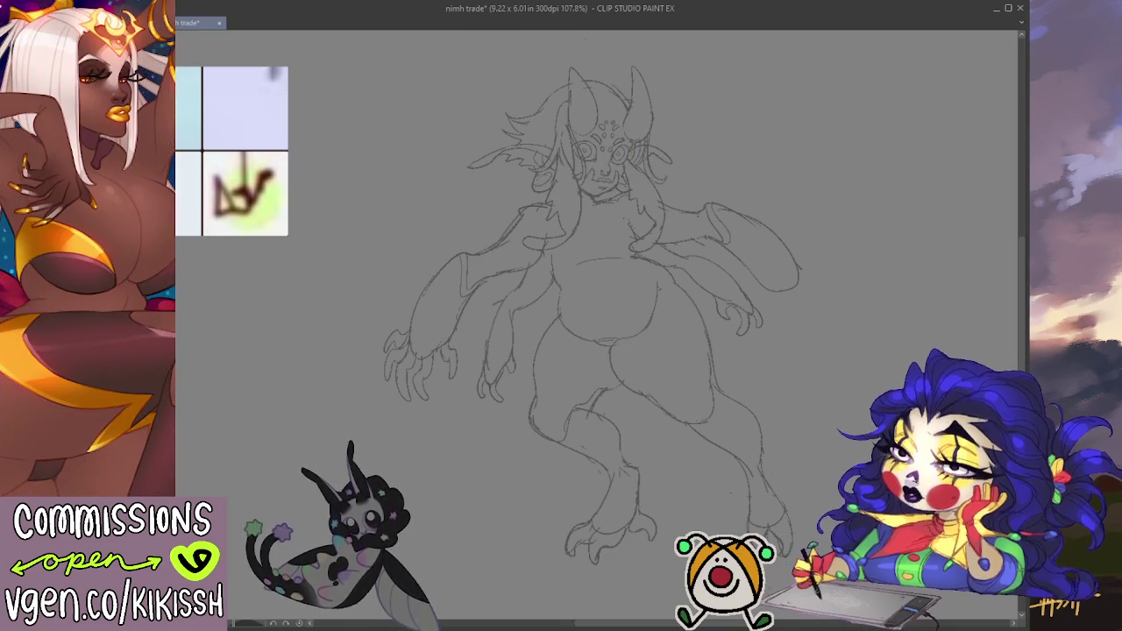
- Draw a trial red hair strand beside the face, redrawing its first edge and adding a second
mouse_move(630, 153)
left_mouse_down()
mouse_move(660, 180)
mouse_move(635, 248)
left_mouse_up()
key("ctrl+z")
left_click_drag(650, 180, 633, 247)
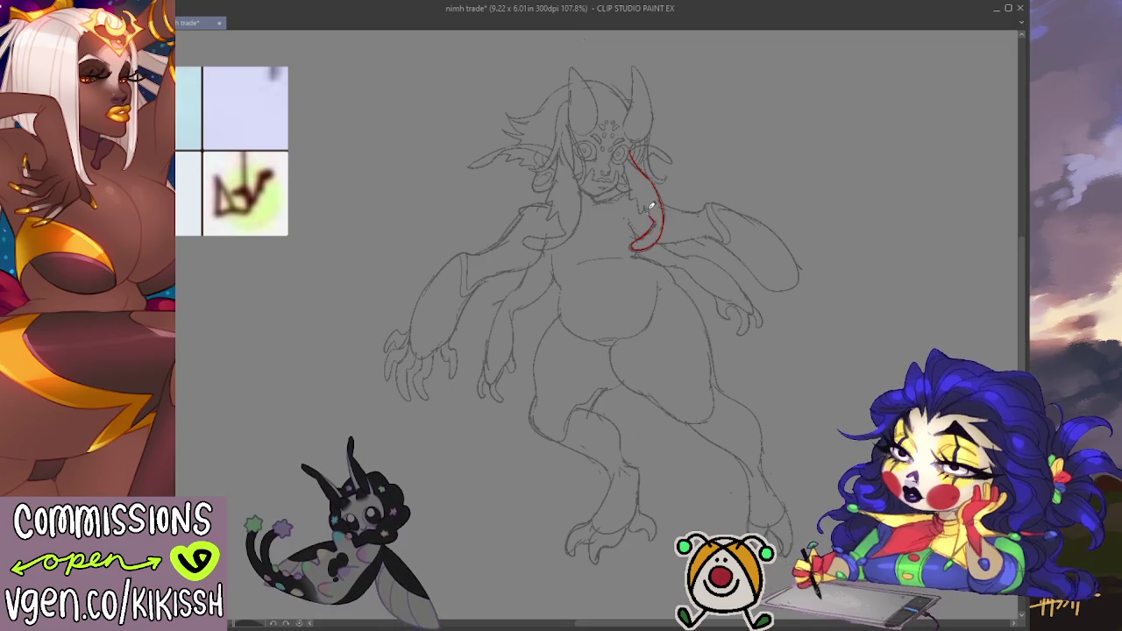
left_click_drag(629, 163, 659, 220)
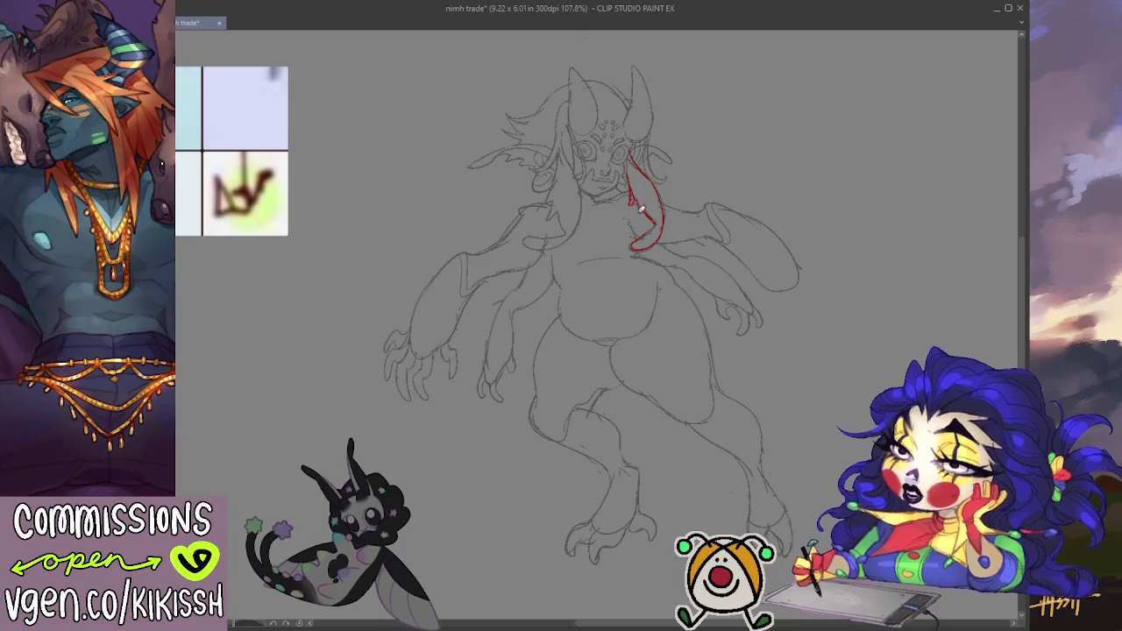
- Add inner strand lines to the red shape, then undo to remove the trial strand
left_click_drag(646, 205, 633, 226)
left_click_drag(629, 175, 615, 194)
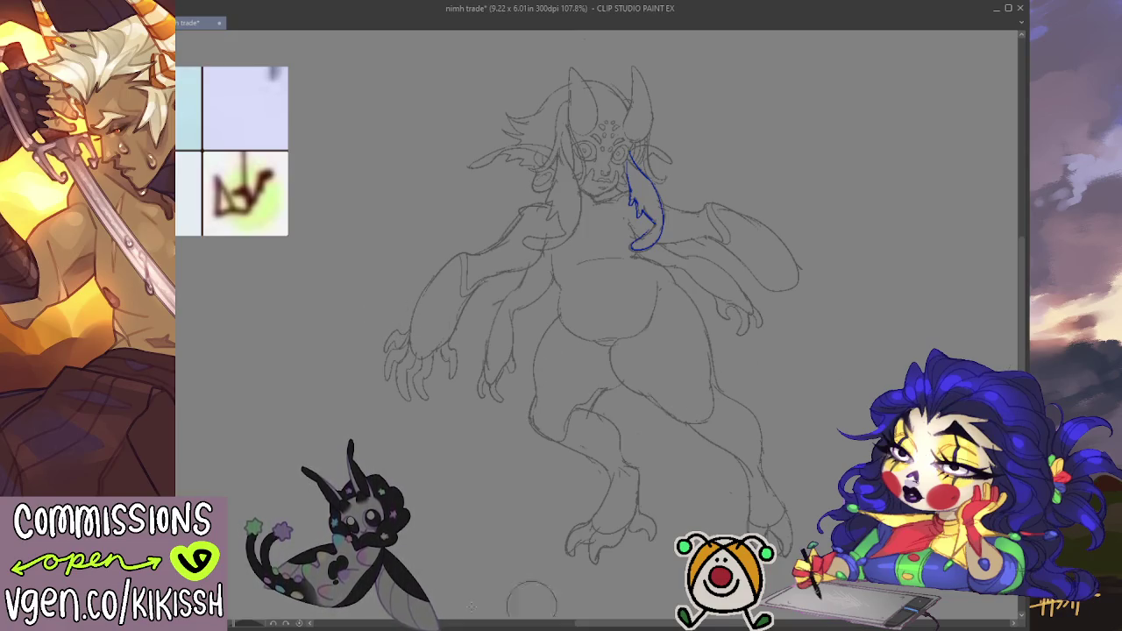
key("ctrl+z")
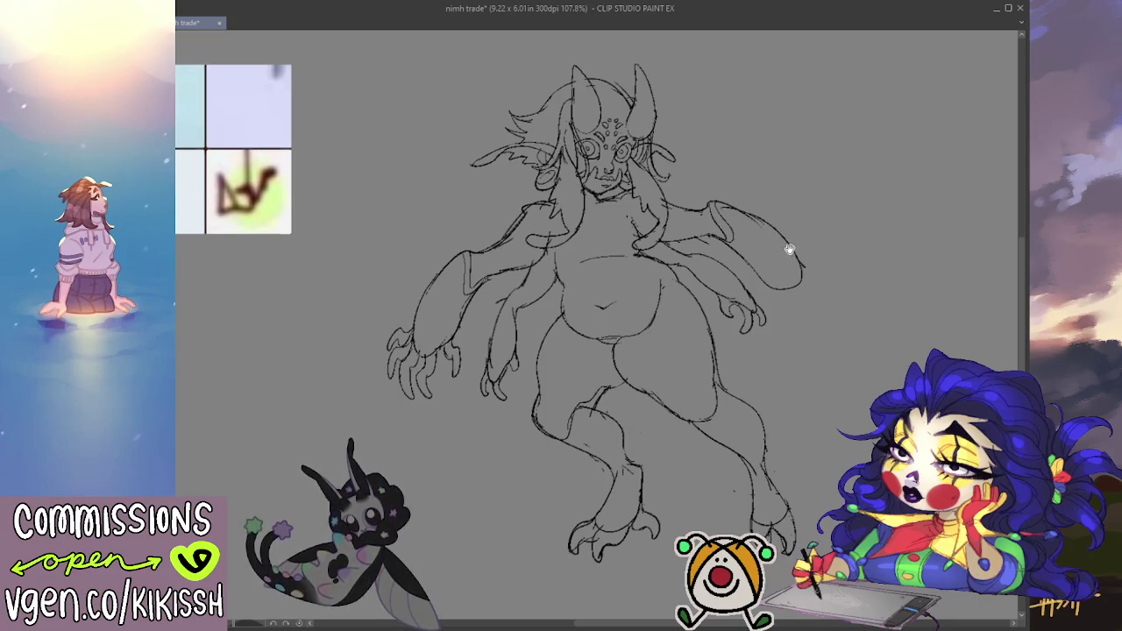
left_click_drag(789, 243, 801, 230)
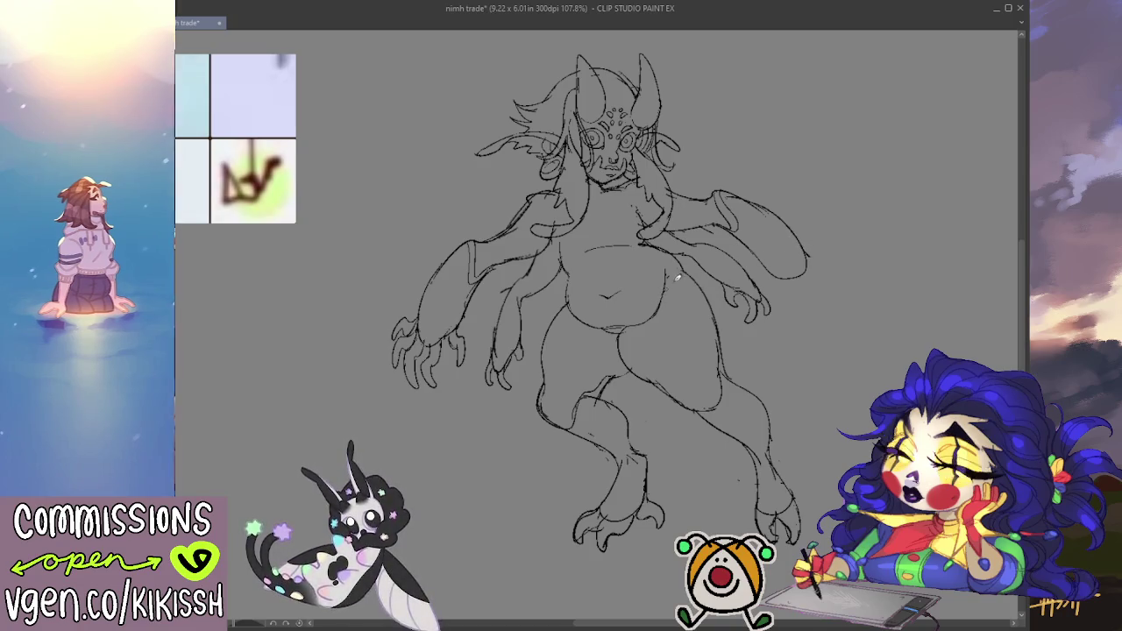
mouse_move(643, 237)
left_mouse_down()
mouse_move(684, 263)
mouse_move(675, 272)
left_mouse_up()
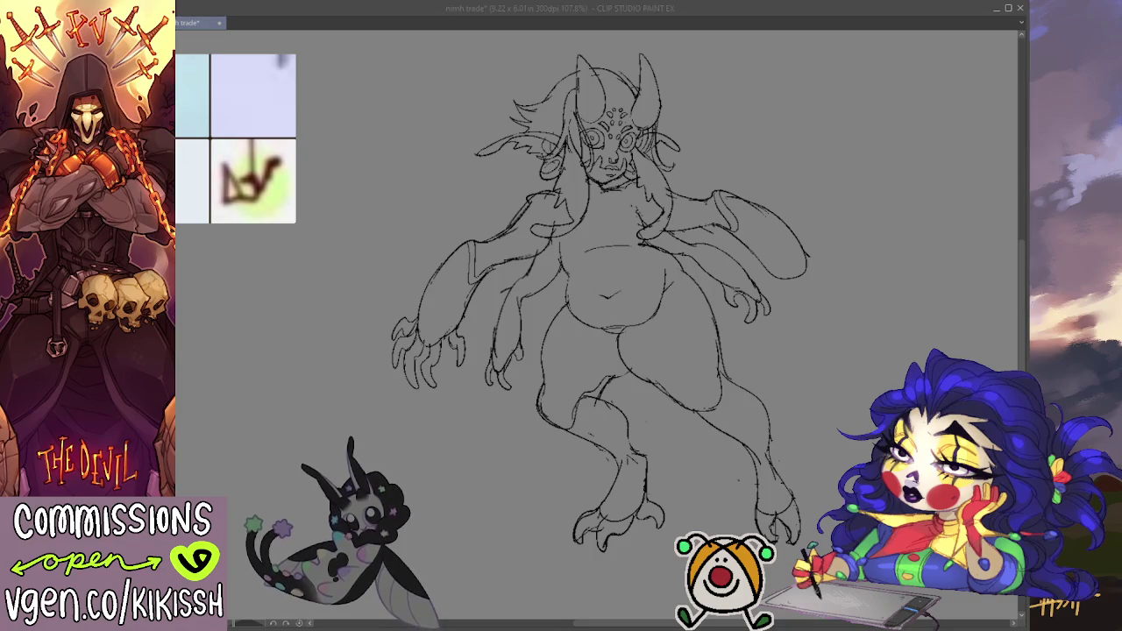
left_click_drag(818, 446, 818, 453)
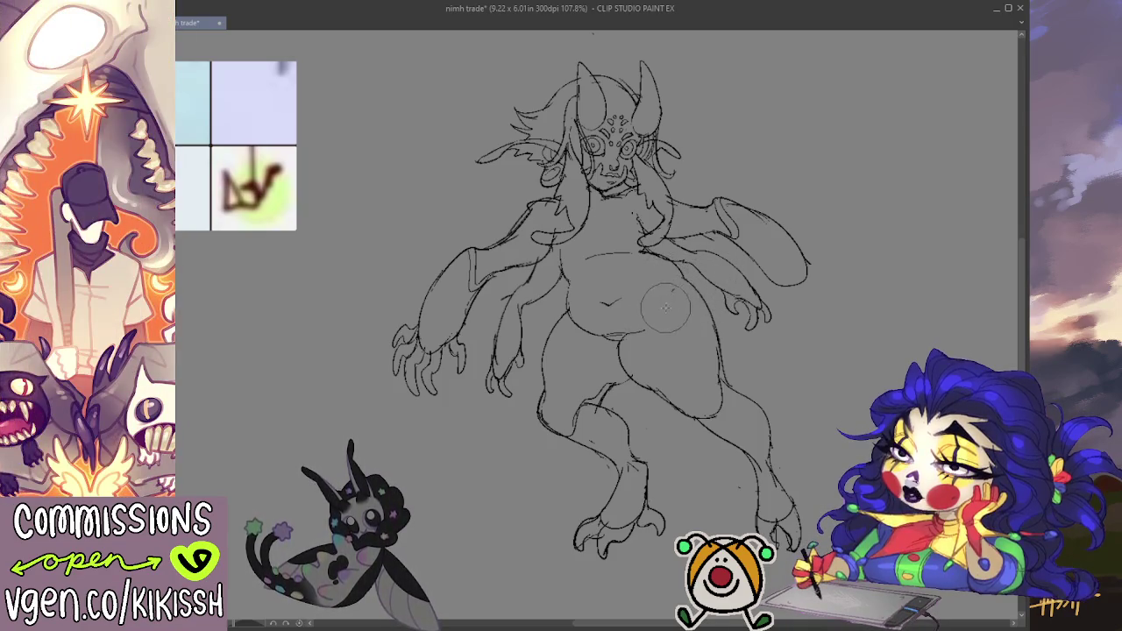
left_click_drag(648, 331, 676, 284)
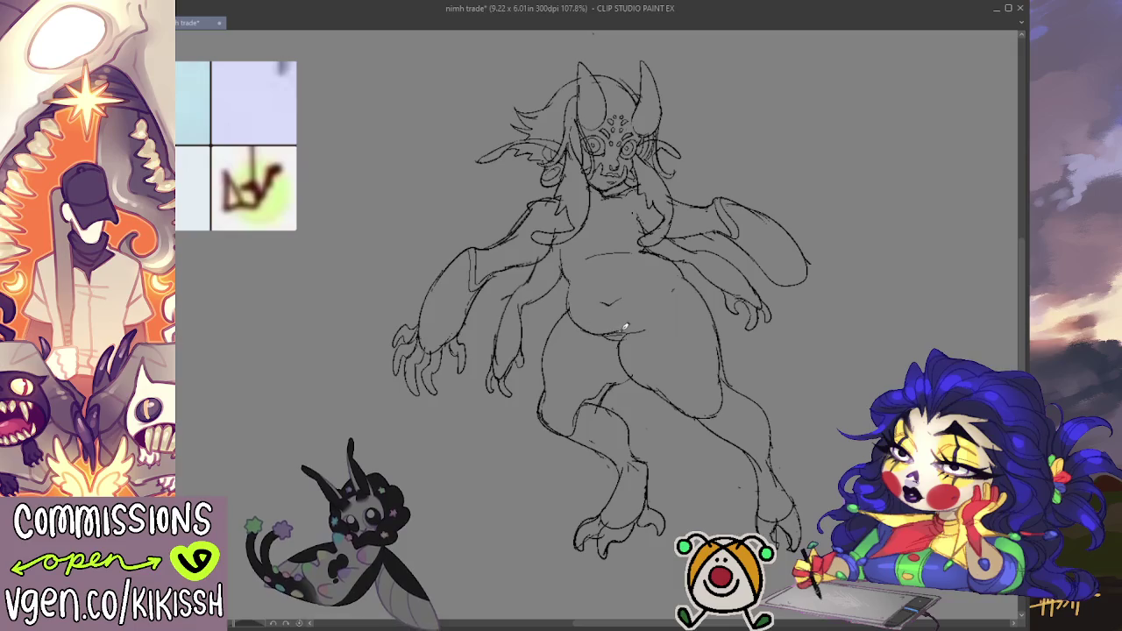
mouse_move(622, 327)
left_mouse_down()
mouse_move(643, 328)
mouse_move(677, 293)
left_mouse_up()
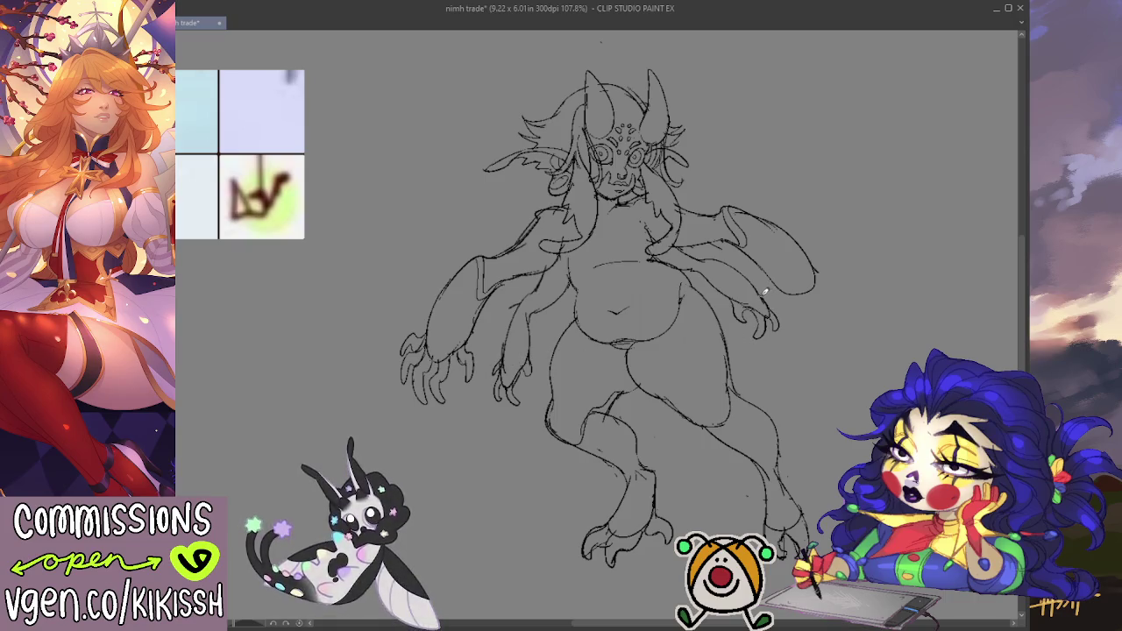
left_click_drag(759, 300, 747, 303)
key("ctrl+z")
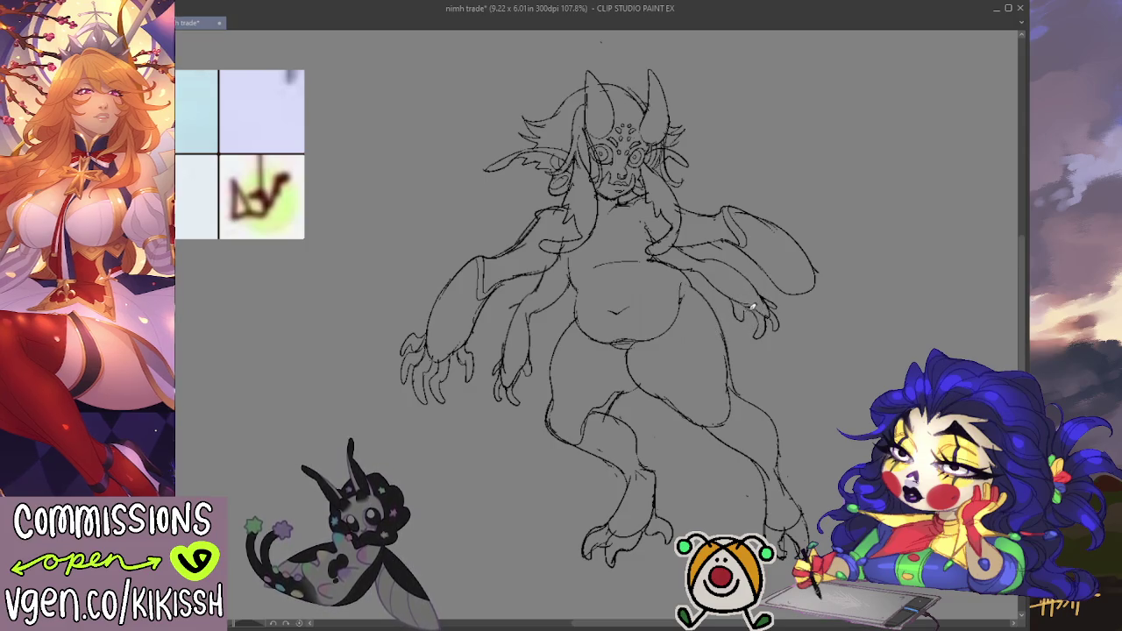
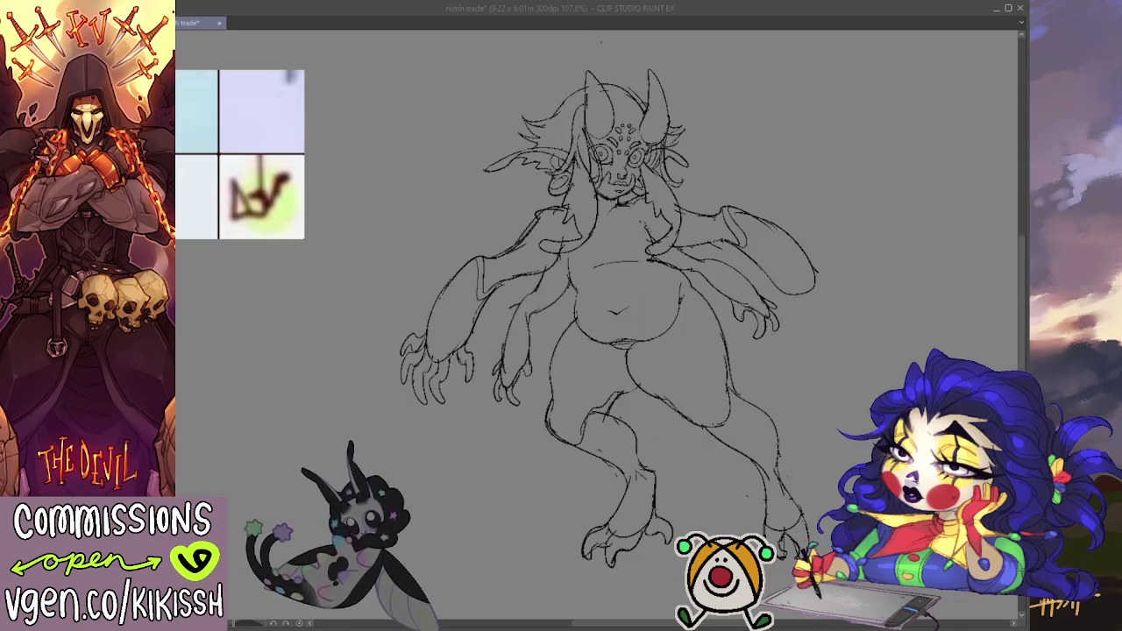
- Sketch along the top of the right upper arm, undoing a stray circular stroke on the head
mouse_move(744, 205)
left_mouse_down()
mouse_move(786, 216)
mouse_move(779, 223)
mouse_move(808, 237)
left_mouse_up()
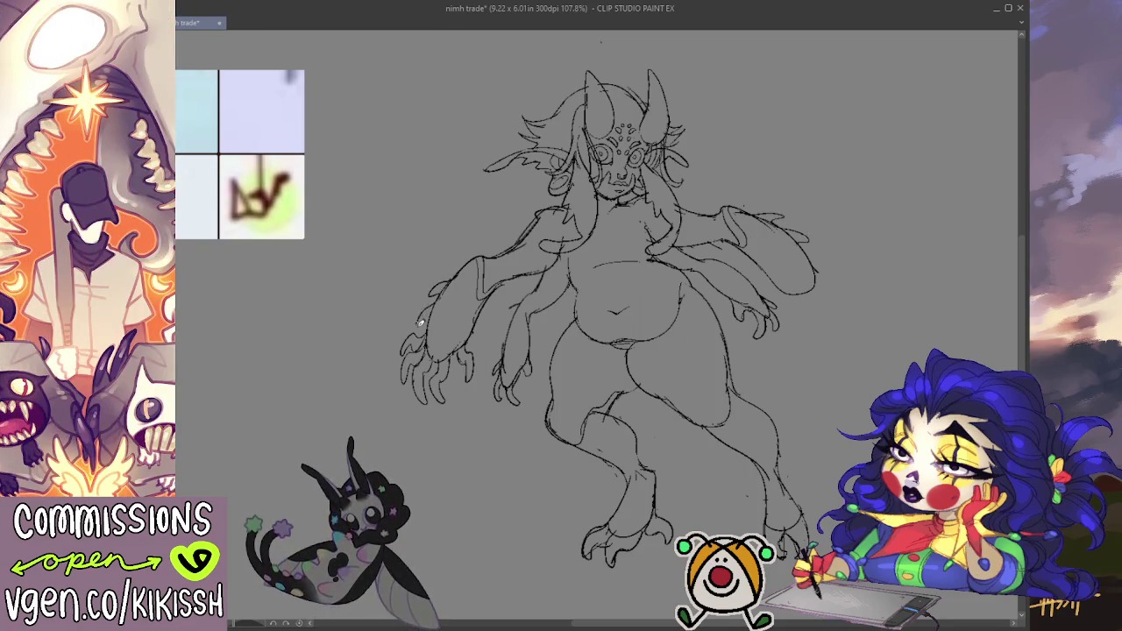
left_click_drag(892, 301, 888, 309)
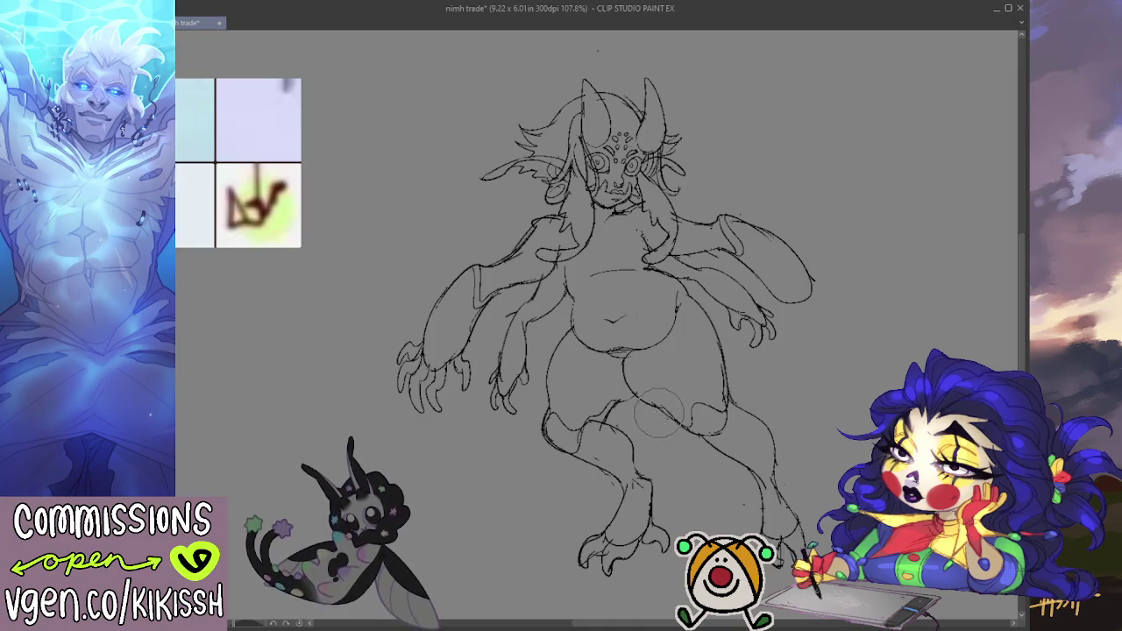
left_click_drag(795, 378, 801, 388)
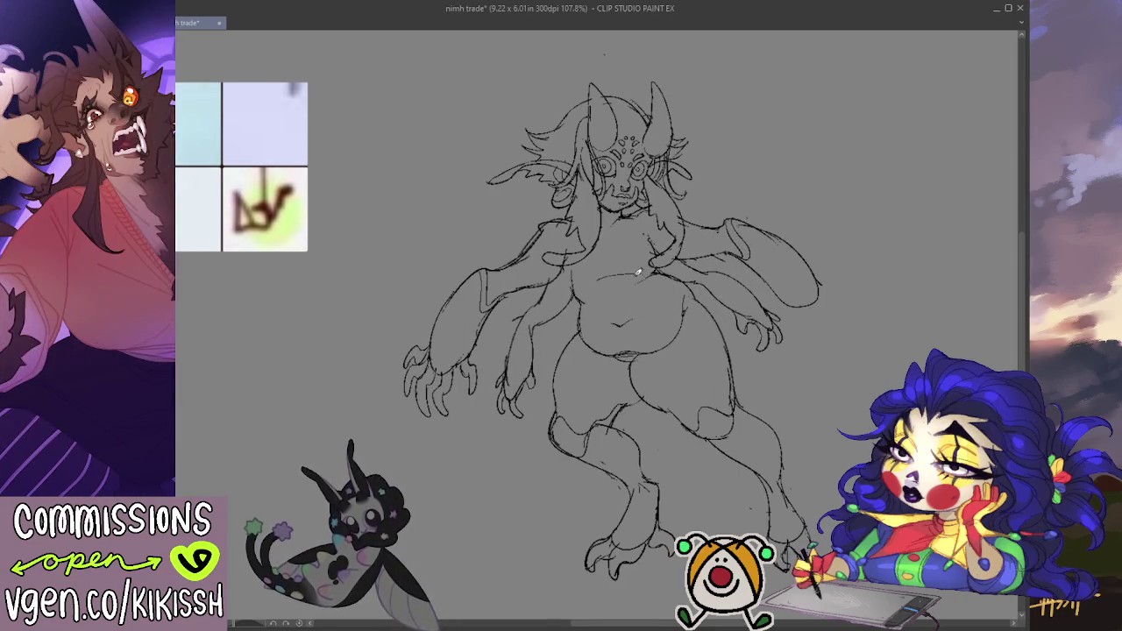
mouse_move(604, 140)
left_mouse_down()
mouse_move(574, 105)
mouse_move(583, 136)
left_mouse_up()
key("ctrl+z")
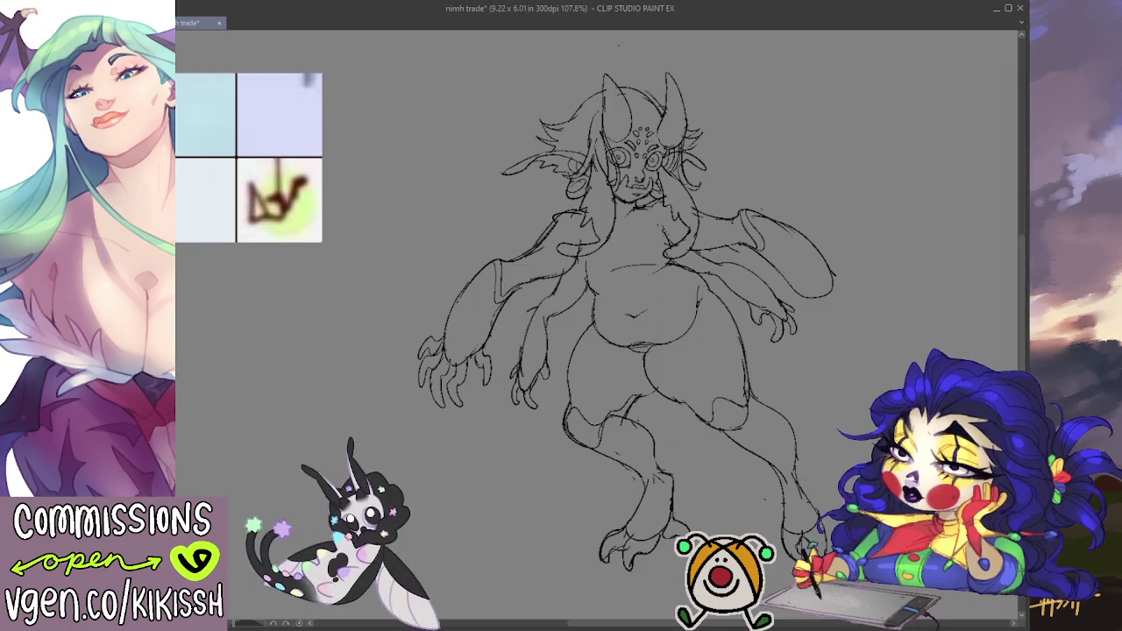
- Try a rounded bun on the head, undo it, then sketch strokes near the right shoulder
left_click_drag(628, 326, 630, 335)
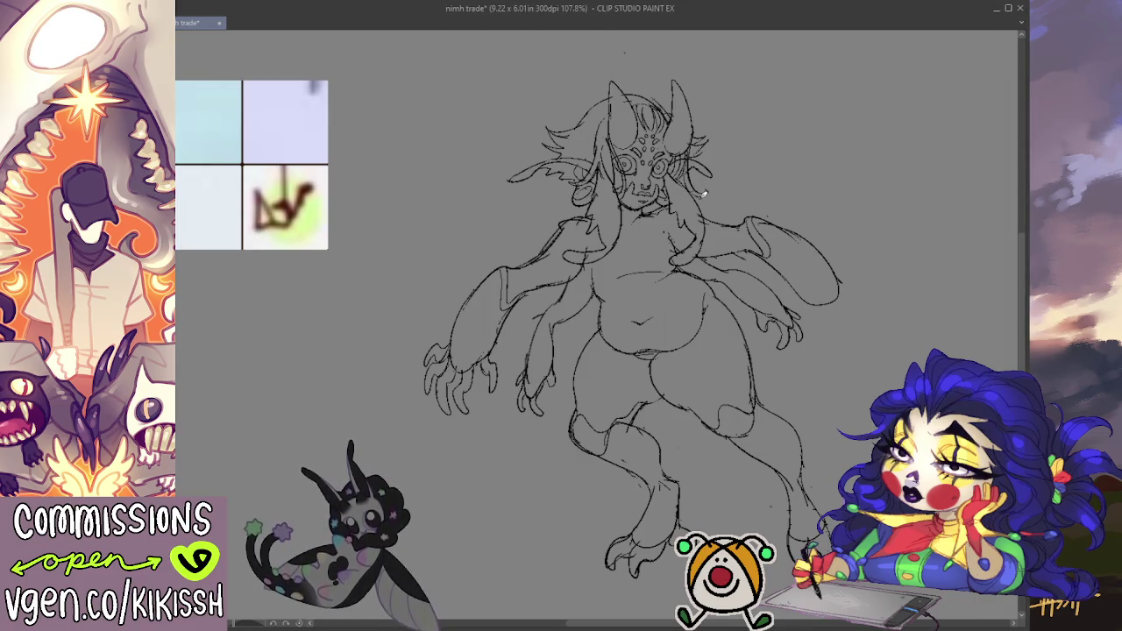
left_click_drag(704, 169, 717, 188)
mouse_move(709, 147)
left_mouse_down()
mouse_move(723, 192)
mouse_move(712, 180)
left_mouse_up()
key("ctrl+z")
key("ctrl+z")
key("ctrl+z")
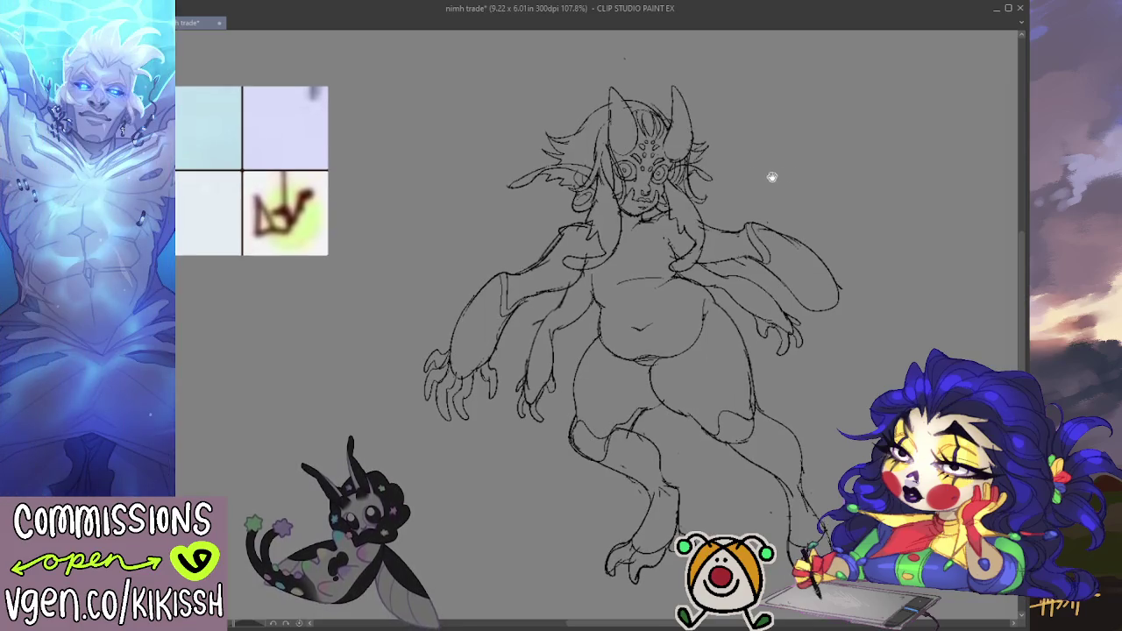
left_click_drag(712, 211, 719, 250)
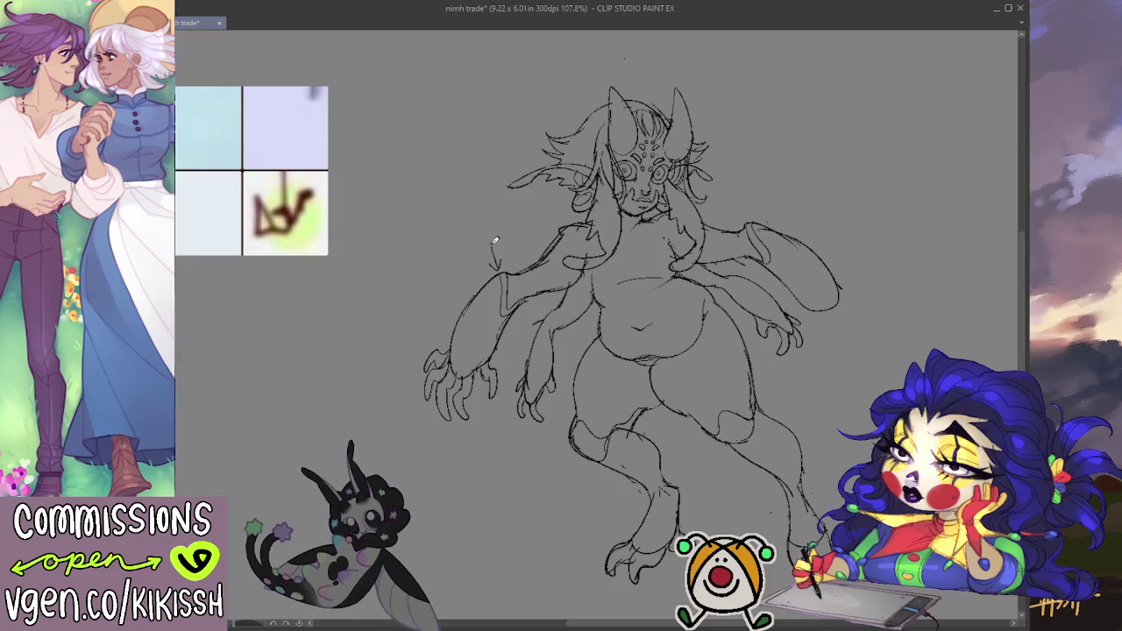
- Switch to a large eraser to clear the messy arm lines, re-centring the figure
key("e")
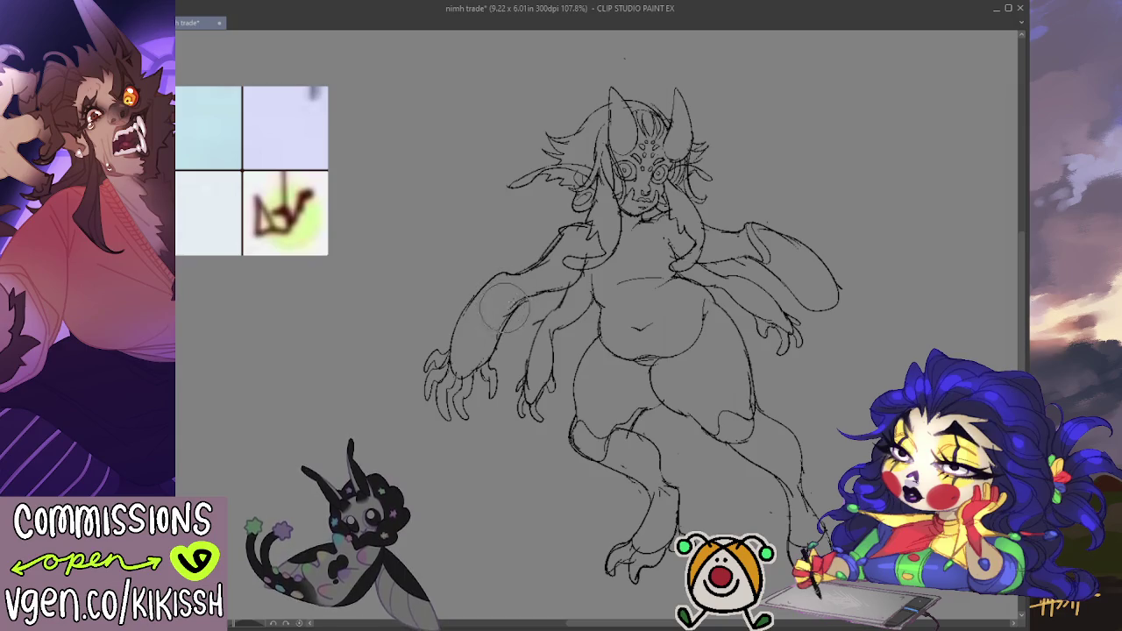
left_click_drag(494, 368, 429, 352)
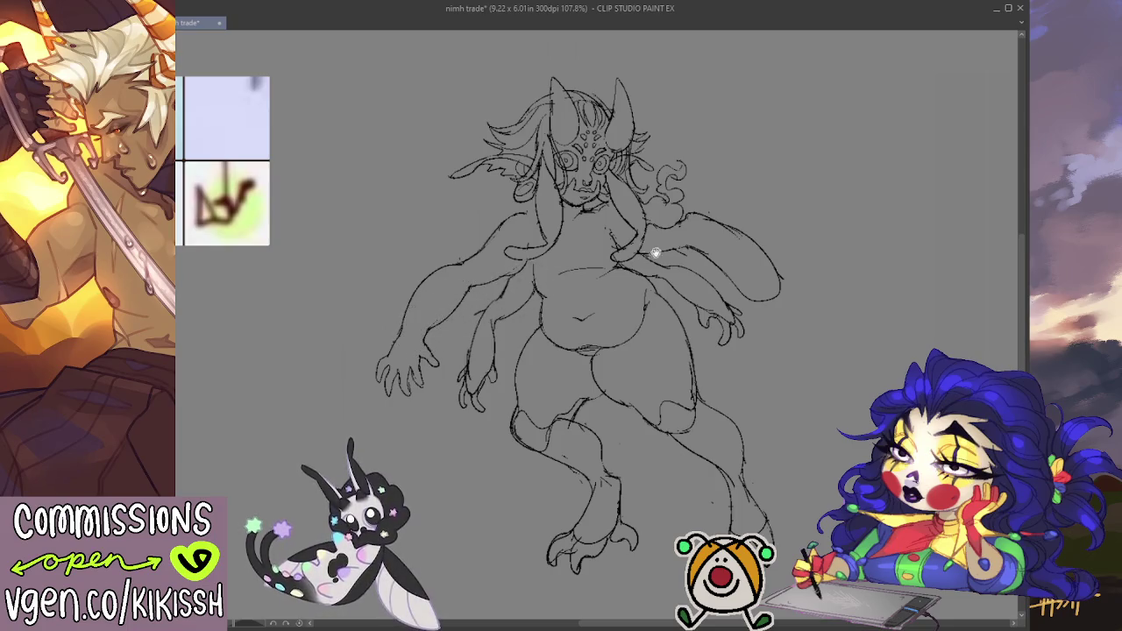
left_click_drag(724, 292, 719, 306)
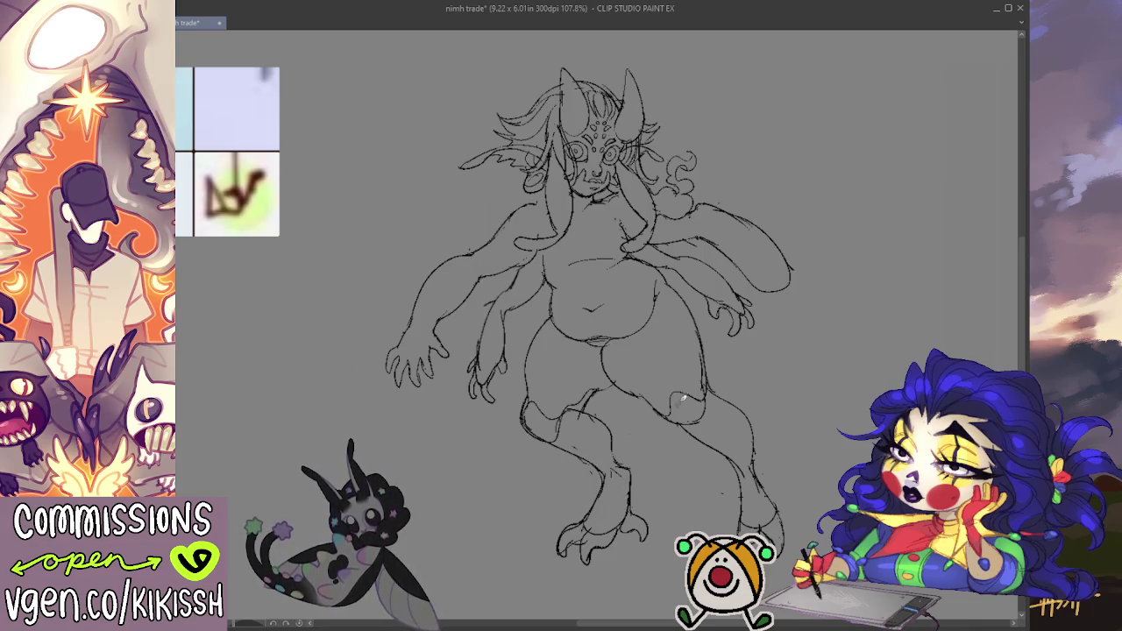
- Erase the upper-left part of the tail loop, then mirror the canvas to check it
key("e")
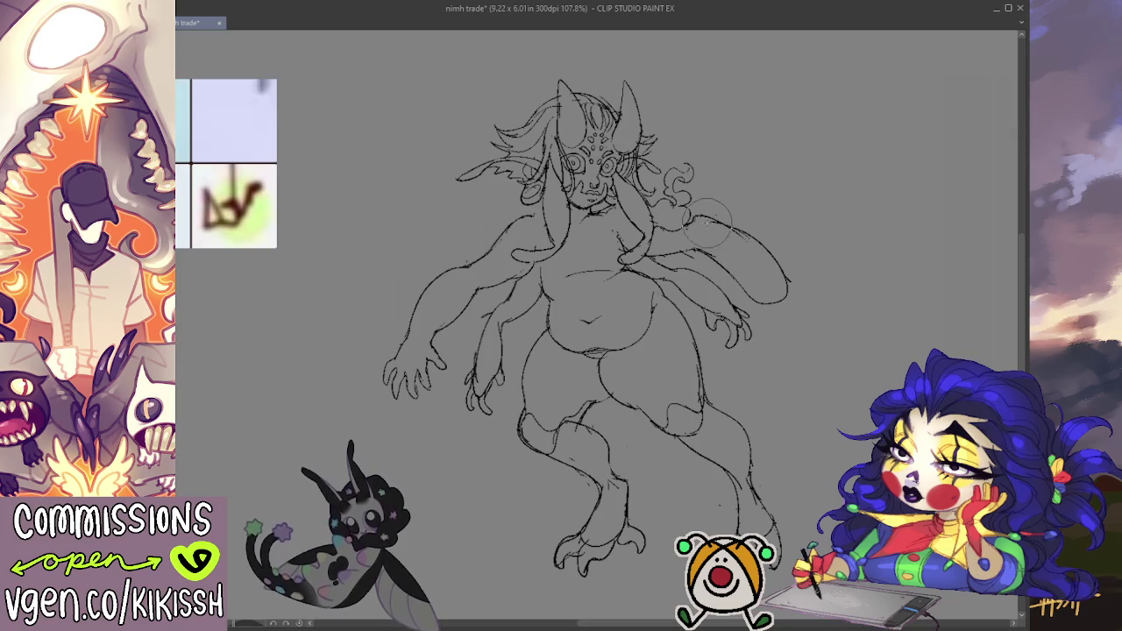
left_click_drag(706, 220, 788, 261)
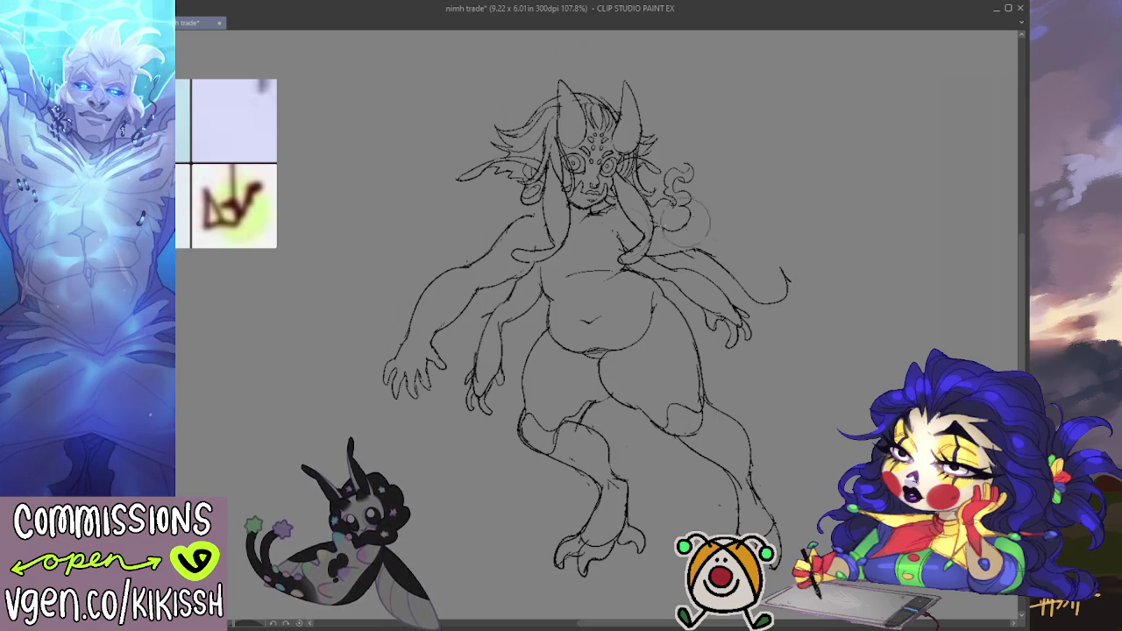
key("h")
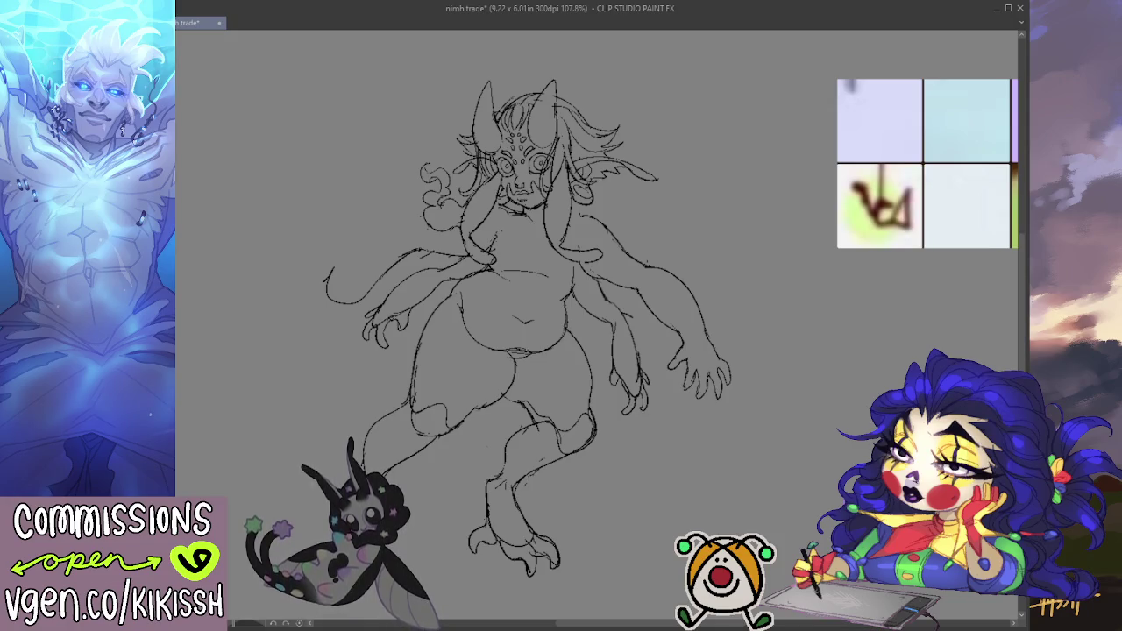
key("h")
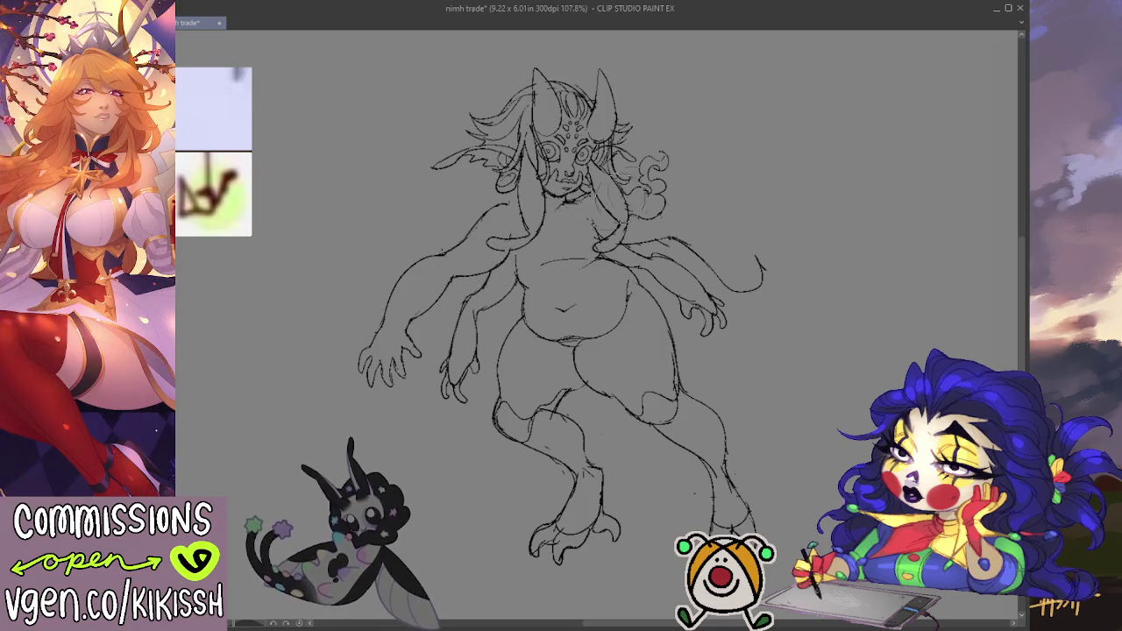
- Mirror the canvas to check the drawing, then lasso the lower right arm for free transform
left_click_drag(694, 180, 689, 178)
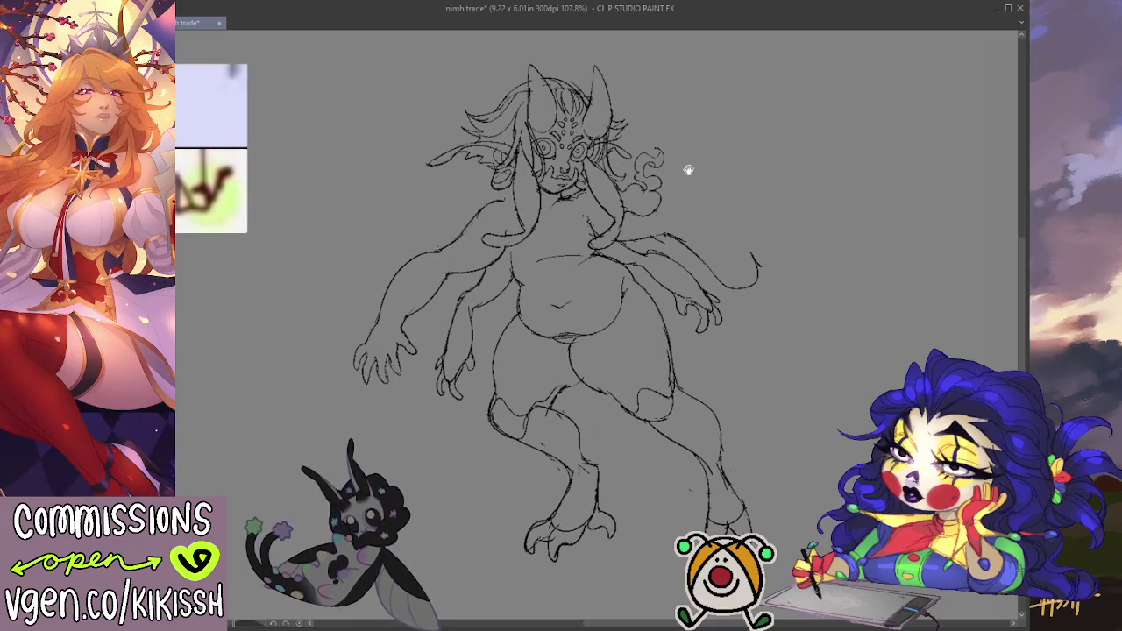
key("h")
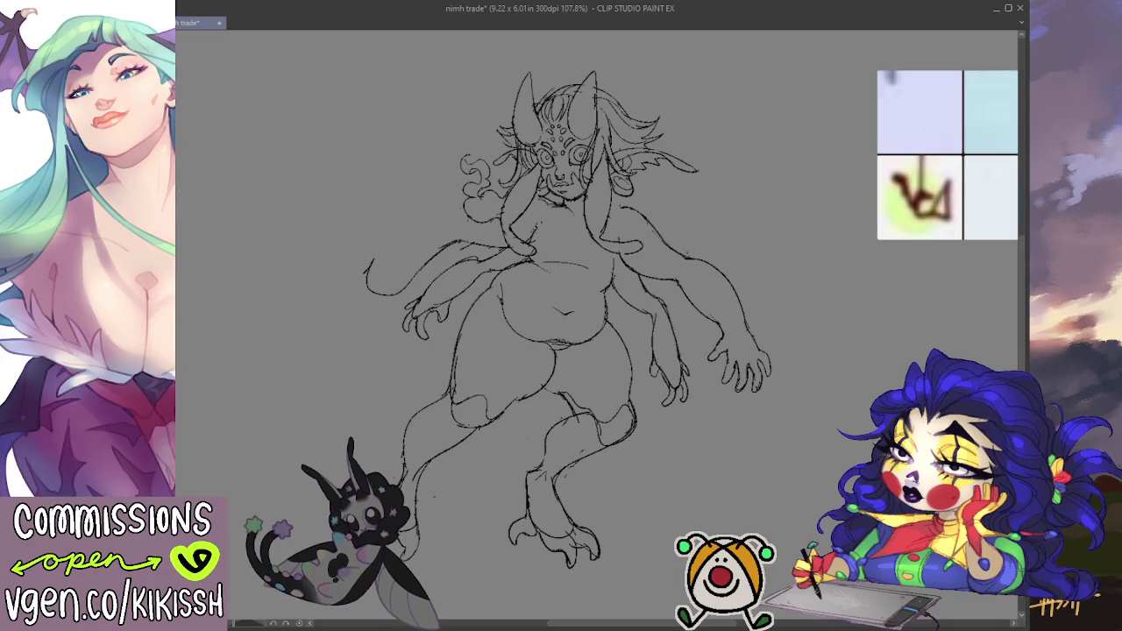
key("h")
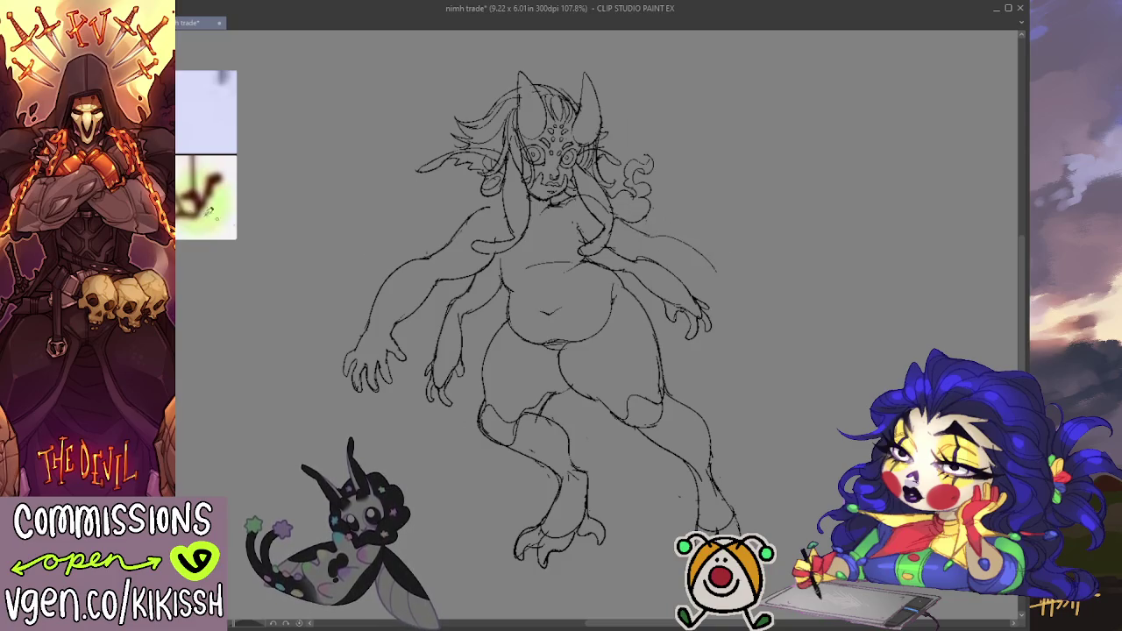
key("h")
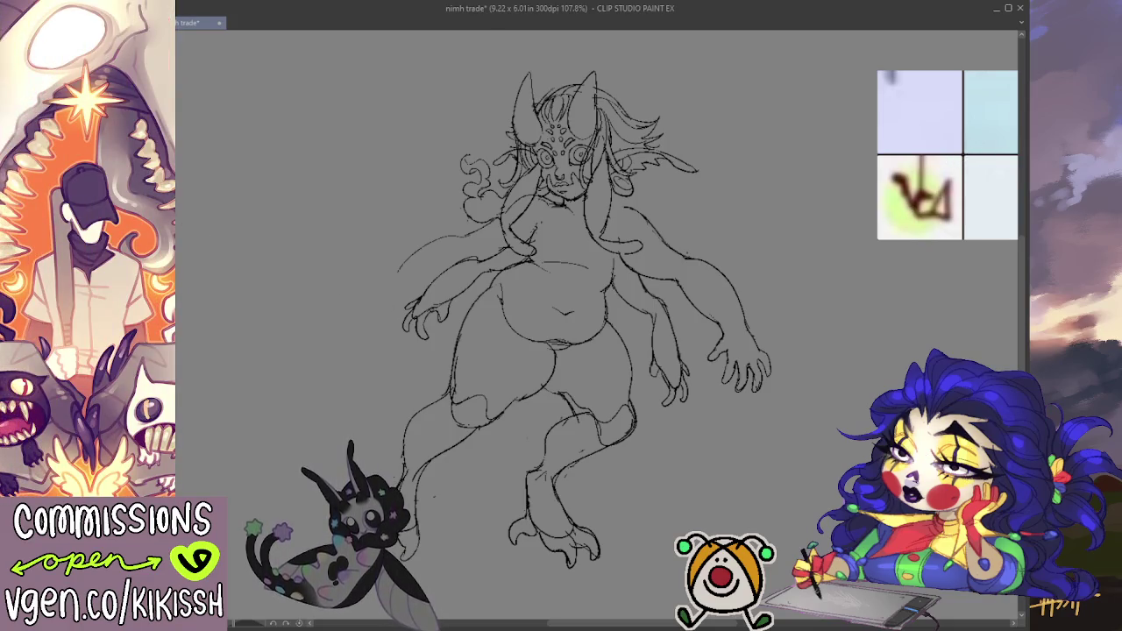
key("h")
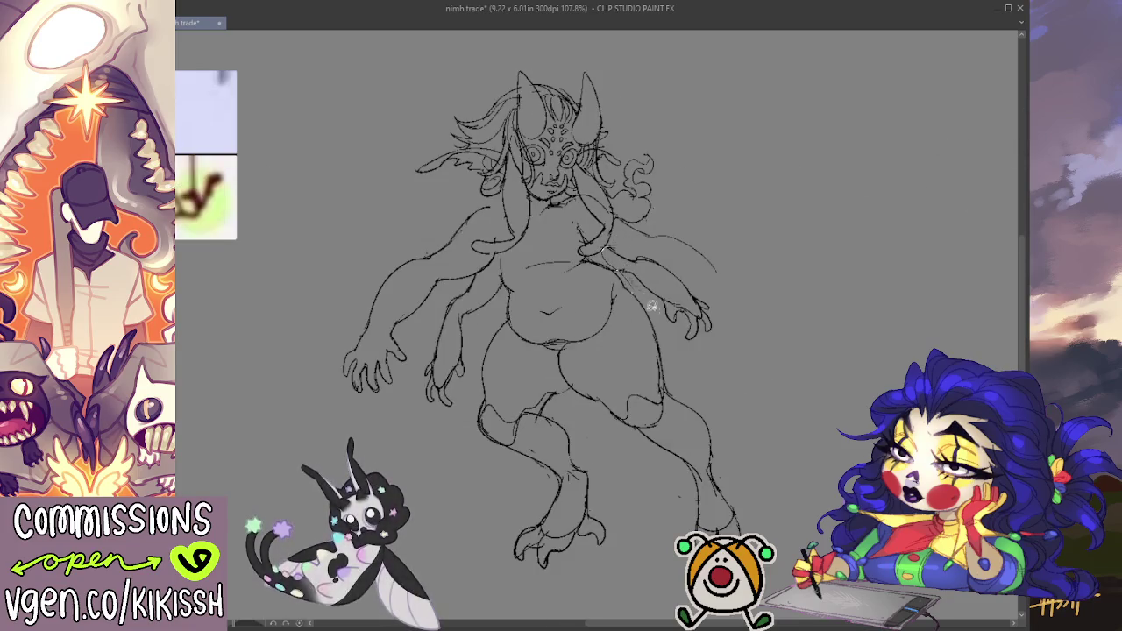
mouse_move(662, 249)
left_mouse_down()
mouse_move(746, 282)
mouse_move(716, 317)
left_mouse_up()
key("ctrl+t")
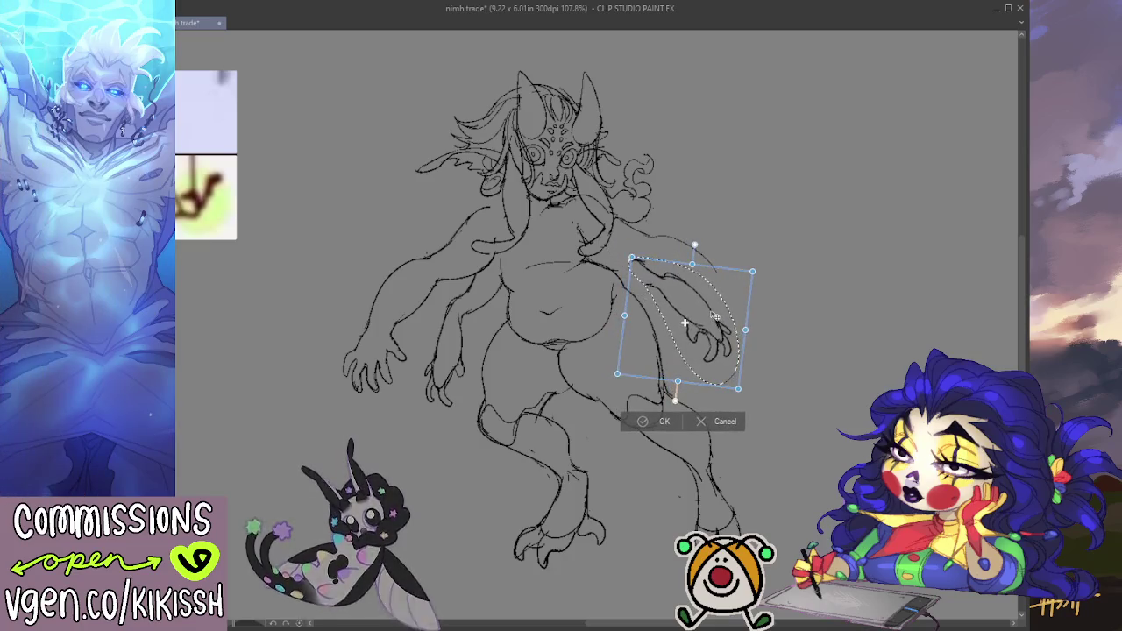
key("Return")
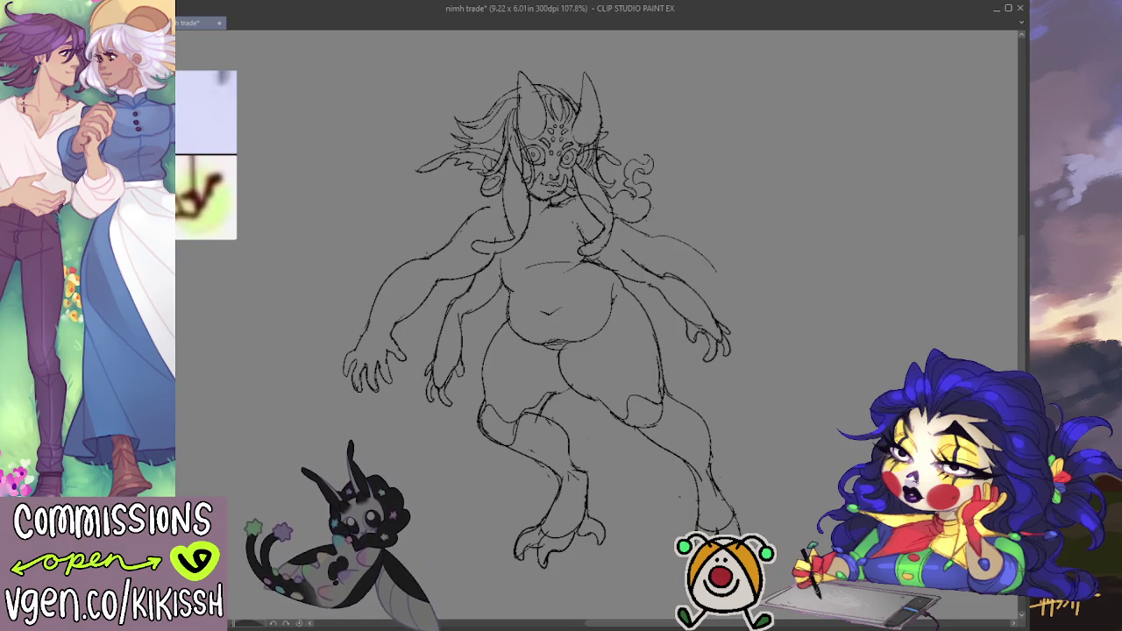
key("h")
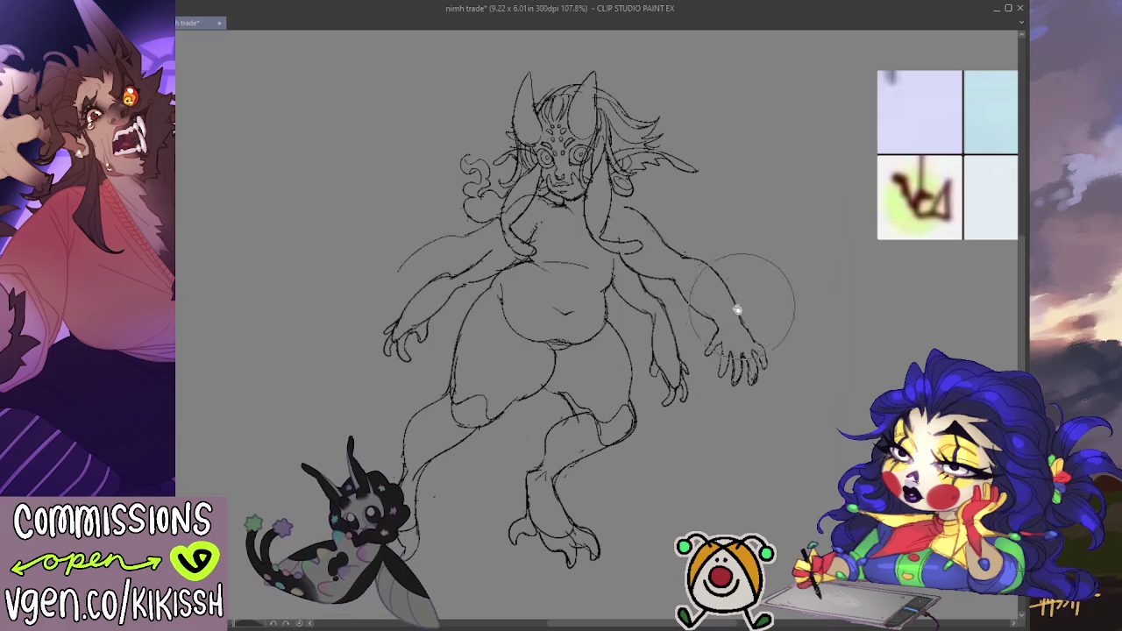
- With a smaller brush, erase part of the right hair curls and sketch a faint shoulder line
key("h")
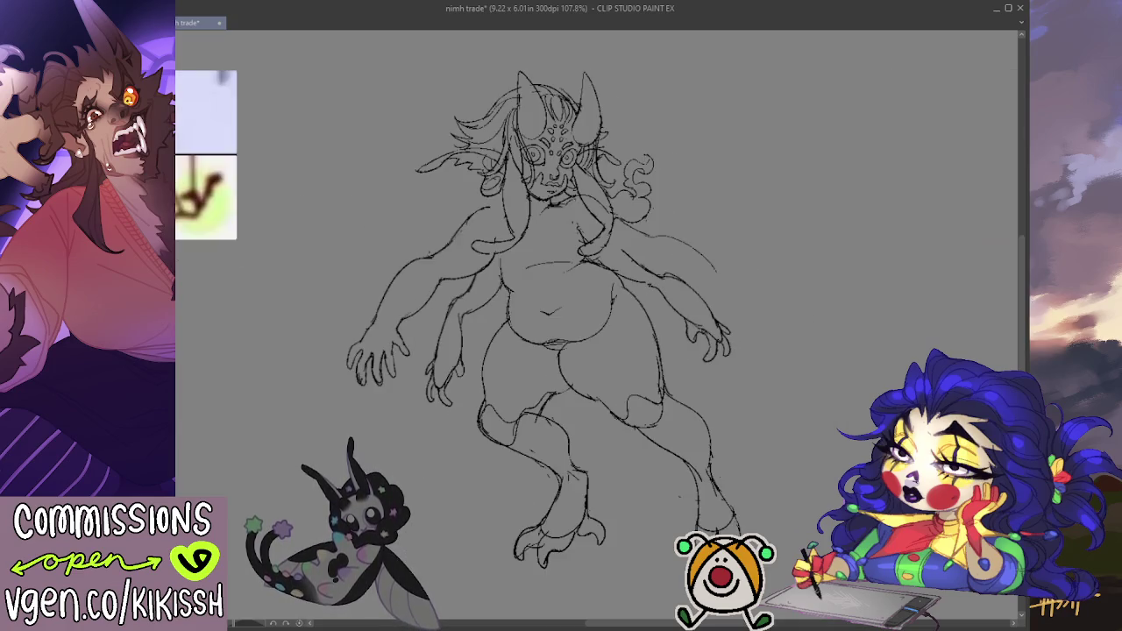
key("bracketleft")
key("bracketleft")
key("bracketleft")
left_click_drag(802, 238, 805, 240)
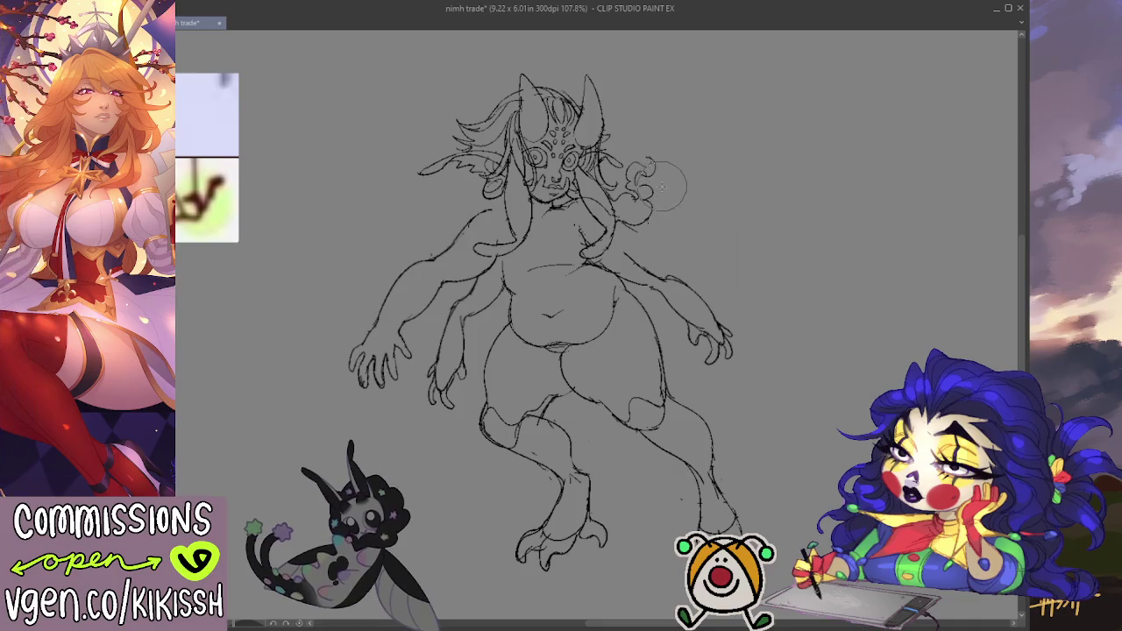
mouse_move(637, 195)
left_mouse_down()
mouse_move(658, 188)
mouse_move(638, 202)
mouse_move(653, 225)
left_mouse_up()
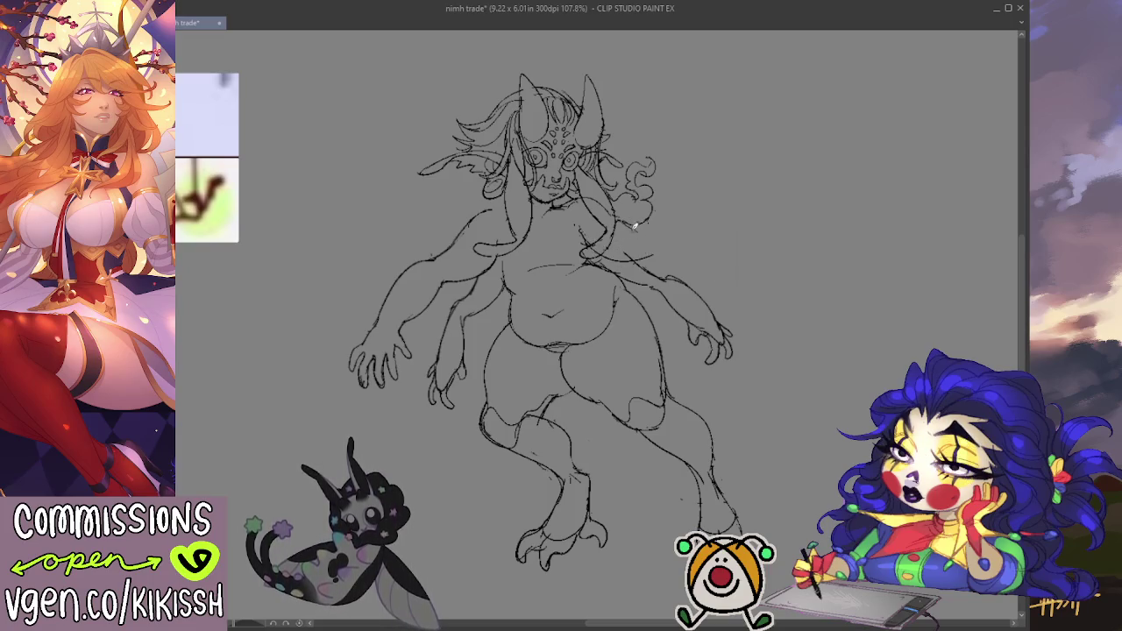
left_click_drag(655, 230, 706, 244)
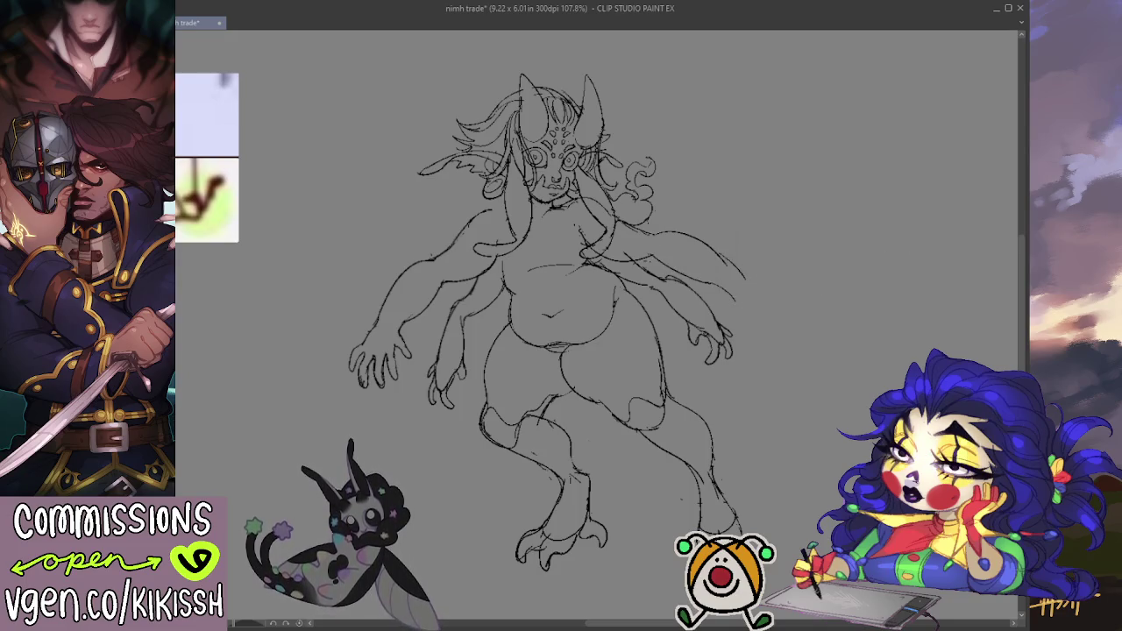
- Lasso the lower right hand, rotate it to a new angle, confirm and deselect
mouse_move(661, 270)
left_mouse_down()
mouse_move(704, 375)
mouse_move(728, 310)
mouse_move(674, 269)
left_mouse_up()
key("ctrl+t")
mouse_move(757, 281)
left_mouse_down()
mouse_move(718, 329)
mouse_move(701, 331)
left_mouse_up()
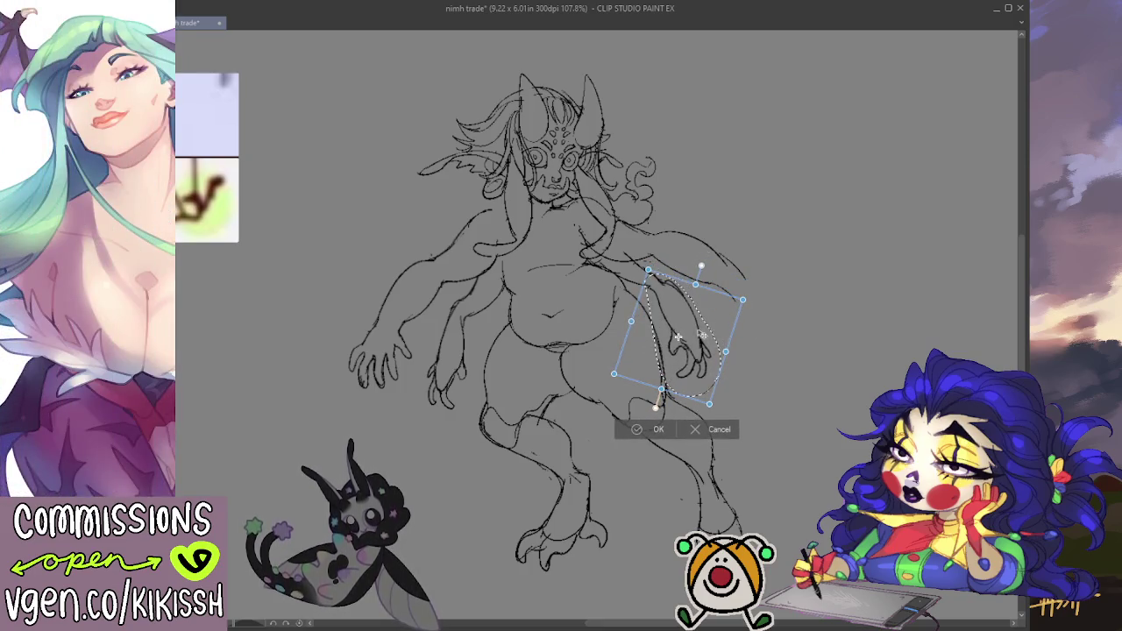
key("Return")
key("ctrl+d")
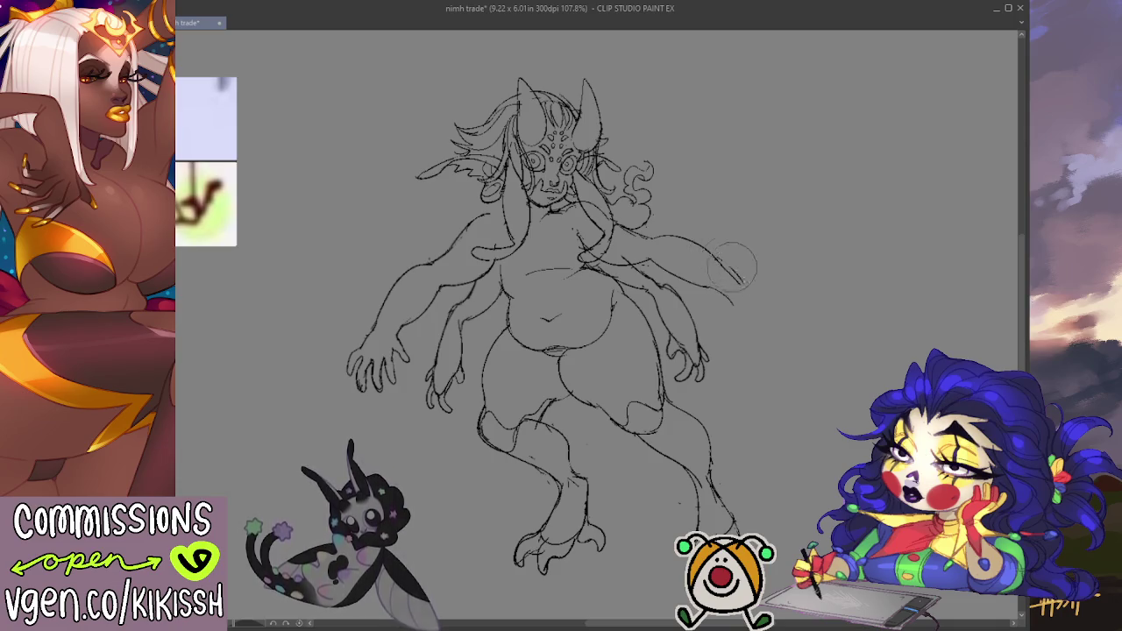
key("e")
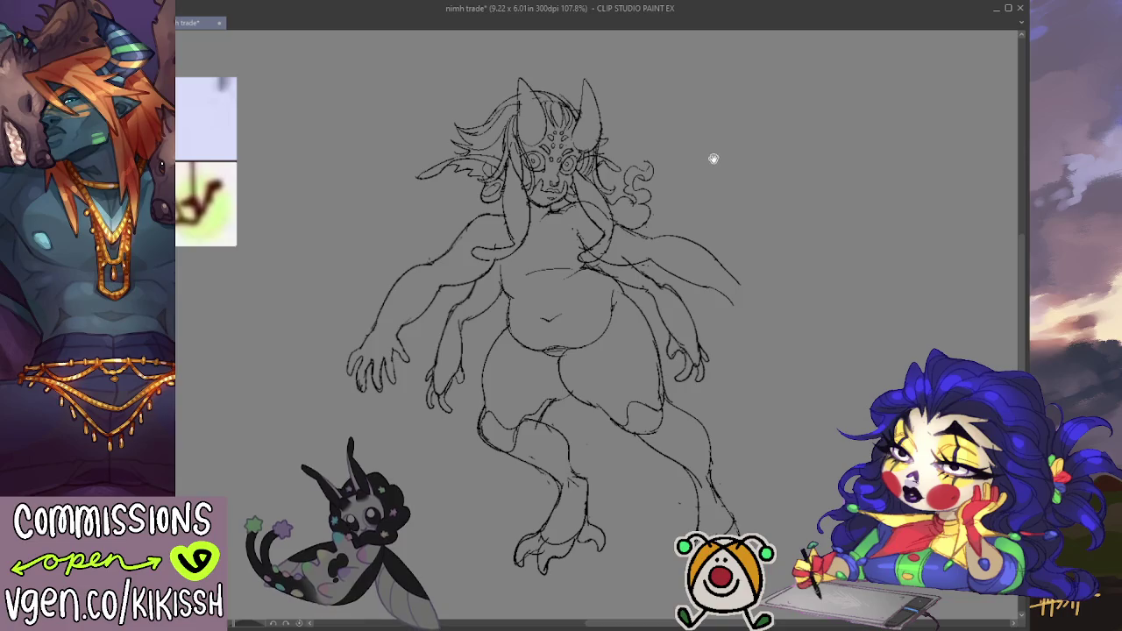
- Redraw the end of the right-side curve so its tip sits higher
left_click_drag(713, 159, 717, 159)
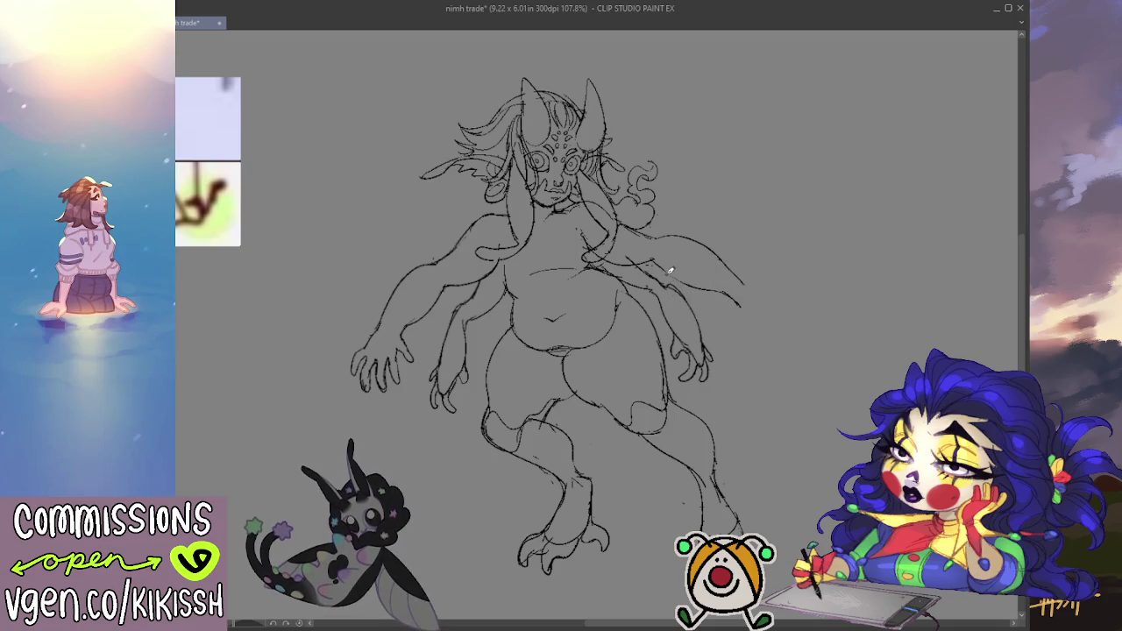
left_click_drag(714, 282, 693, 295)
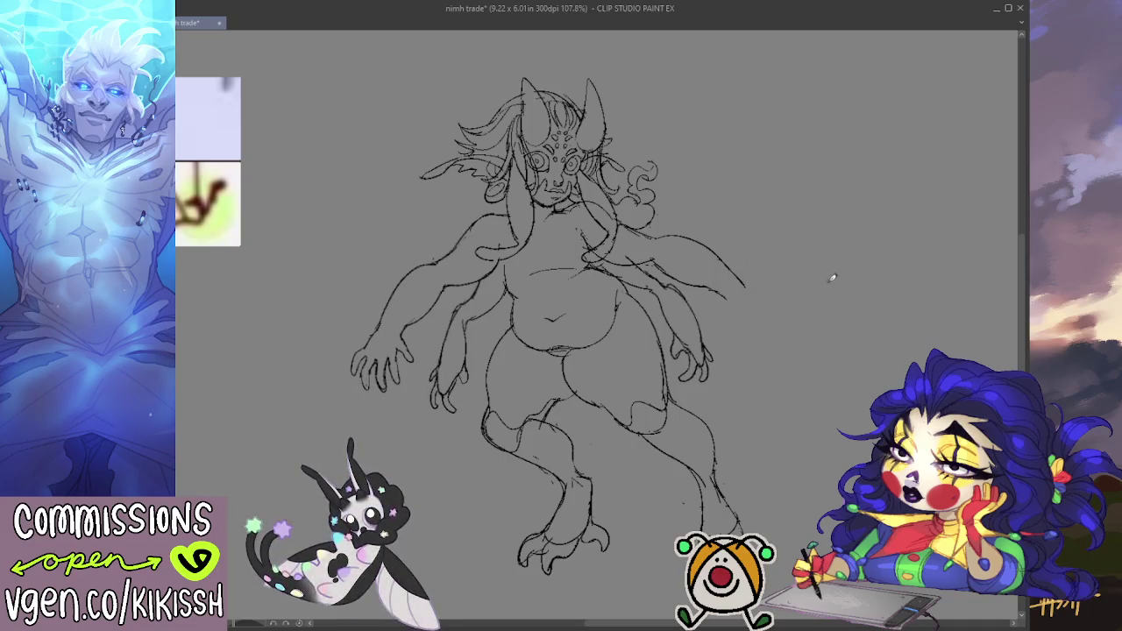
scroll(824, 296, "up", 1)
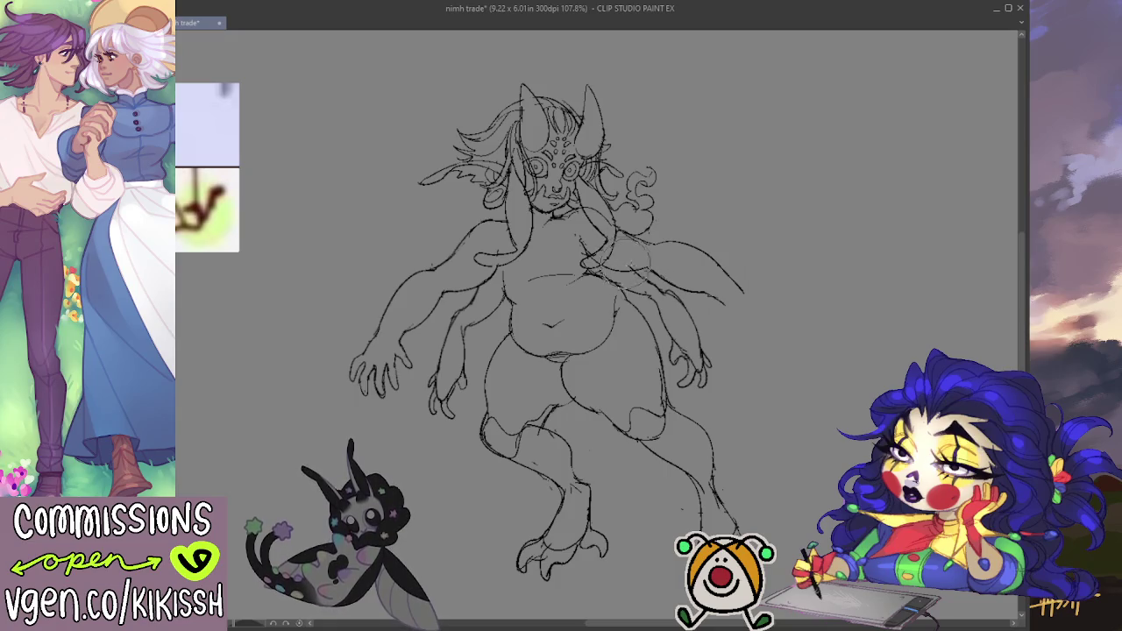
- Sketch two curling hair strands right of the head, then save the 'nimh trade' file
left_click_drag(814, 306, 816, 313)
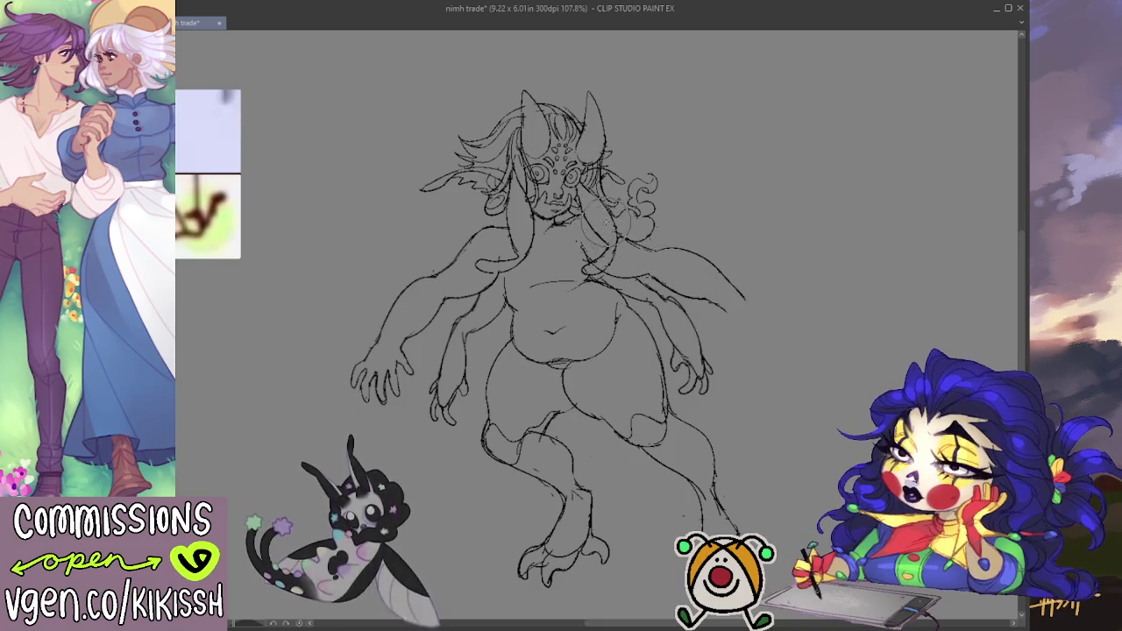
mouse_move(647, 214)
left_mouse_down()
mouse_move(652, 235)
mouse_move(627, 220)
mouse_move(649, 188)
mouse_move(640, 200)
left_mouse_up()
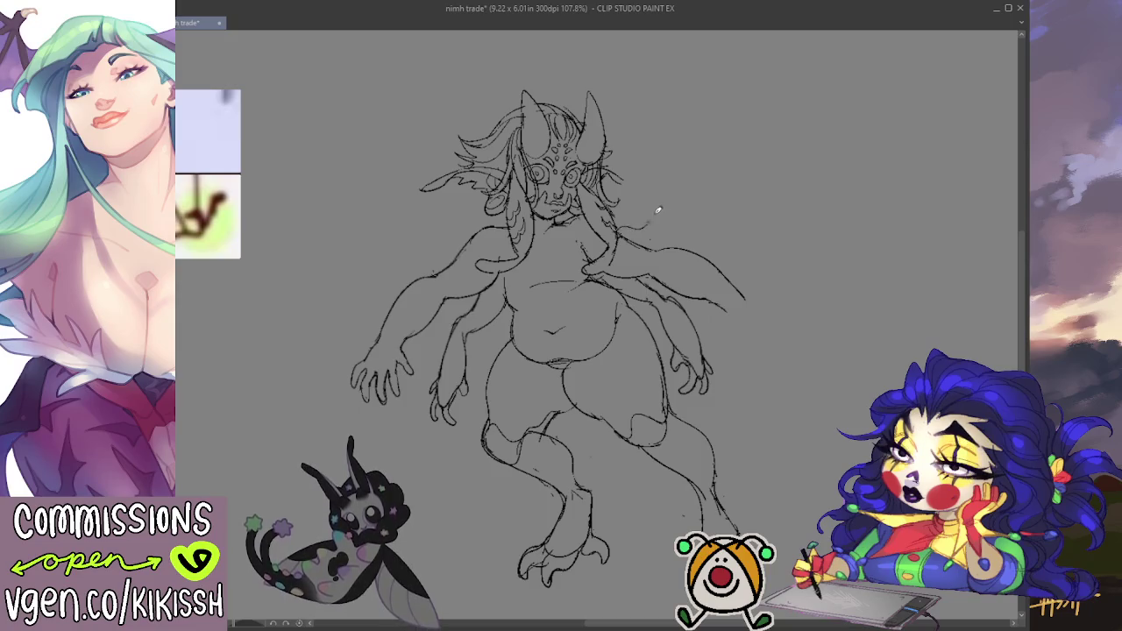
mouse_move(636, 217)
left_mouse_down()
mouse_move(657, 194)
mouse_move(647, 188)
mouse_move(657, 162)
mouse_move(628, 209)
left_mouse_up()
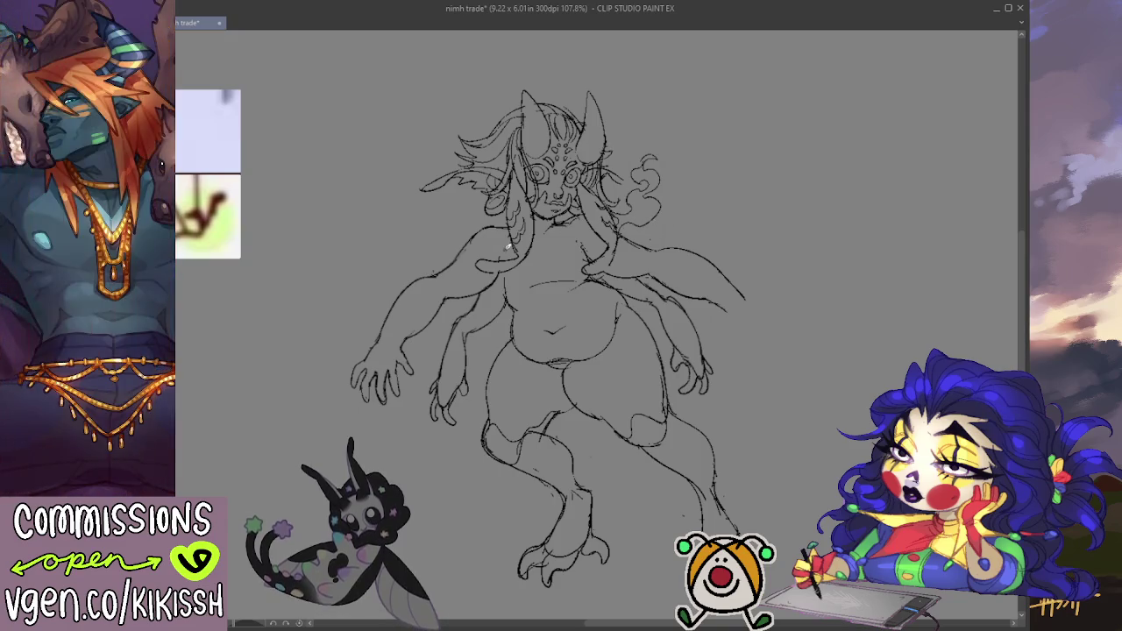
scroll(746, 163, "down", 1)
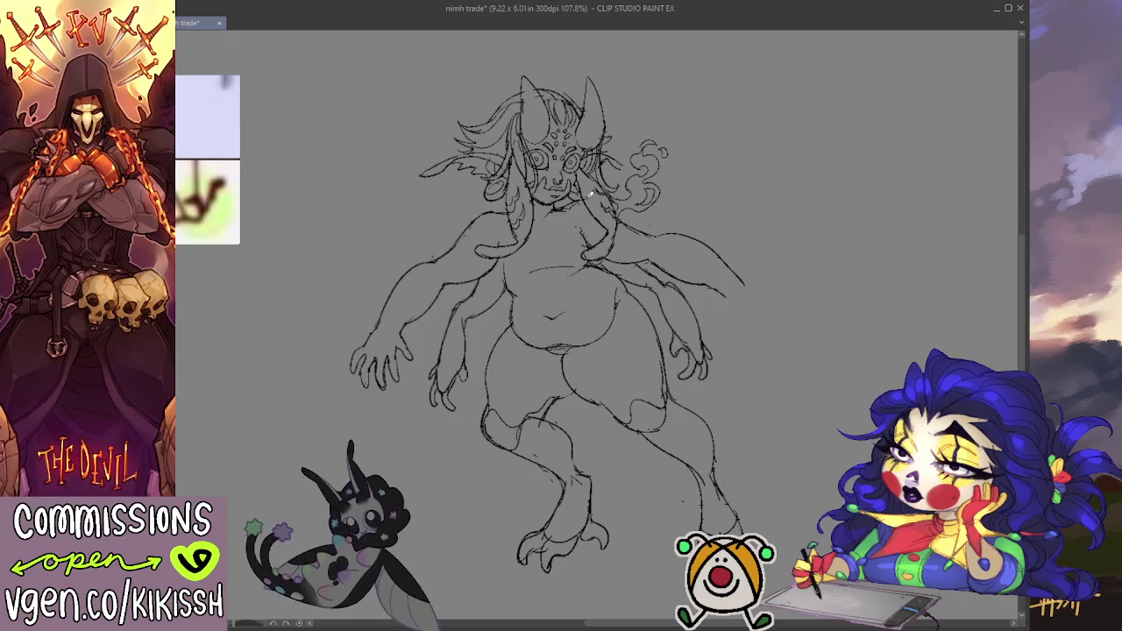
key("ctrl+s")
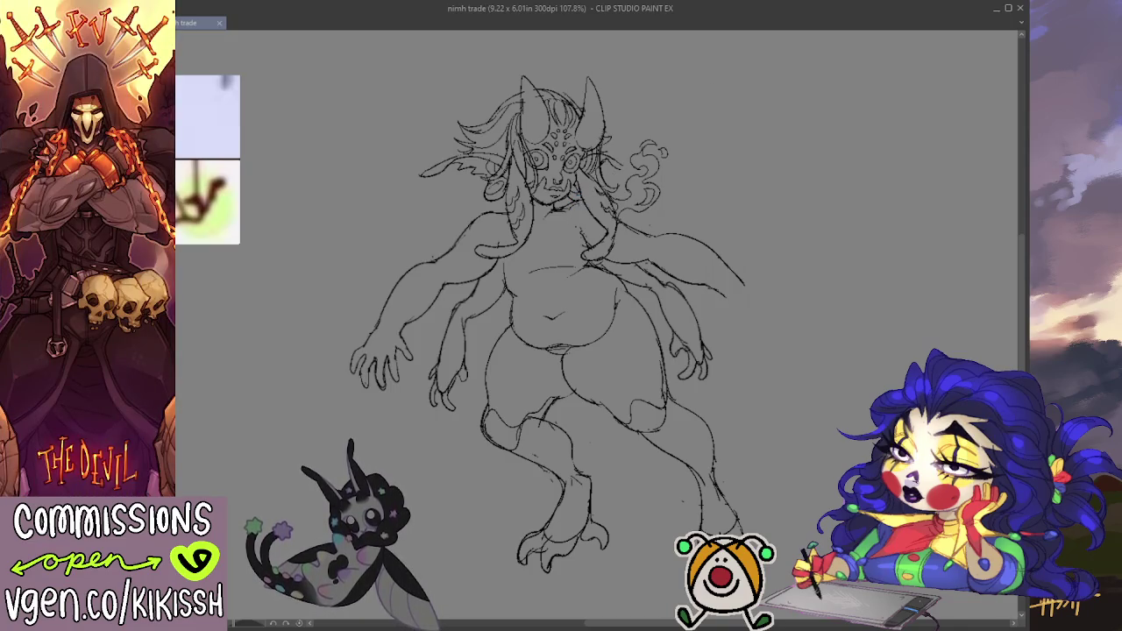
- Add short strokes and curly hair on the left side of the head
key("alt+Tab")
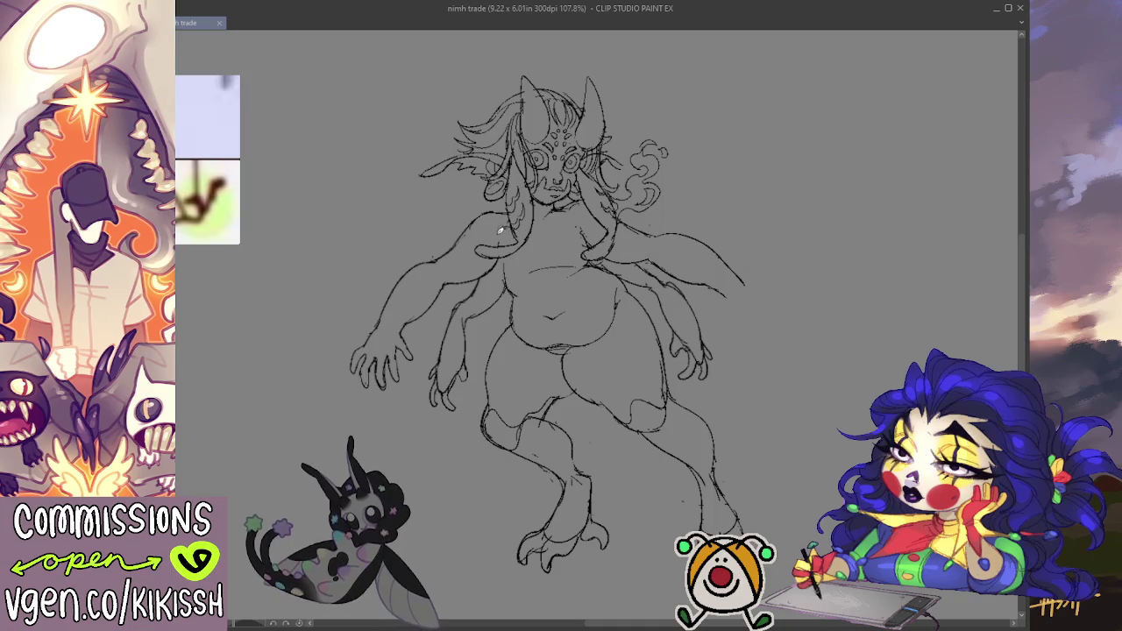
left_click(481, 218)
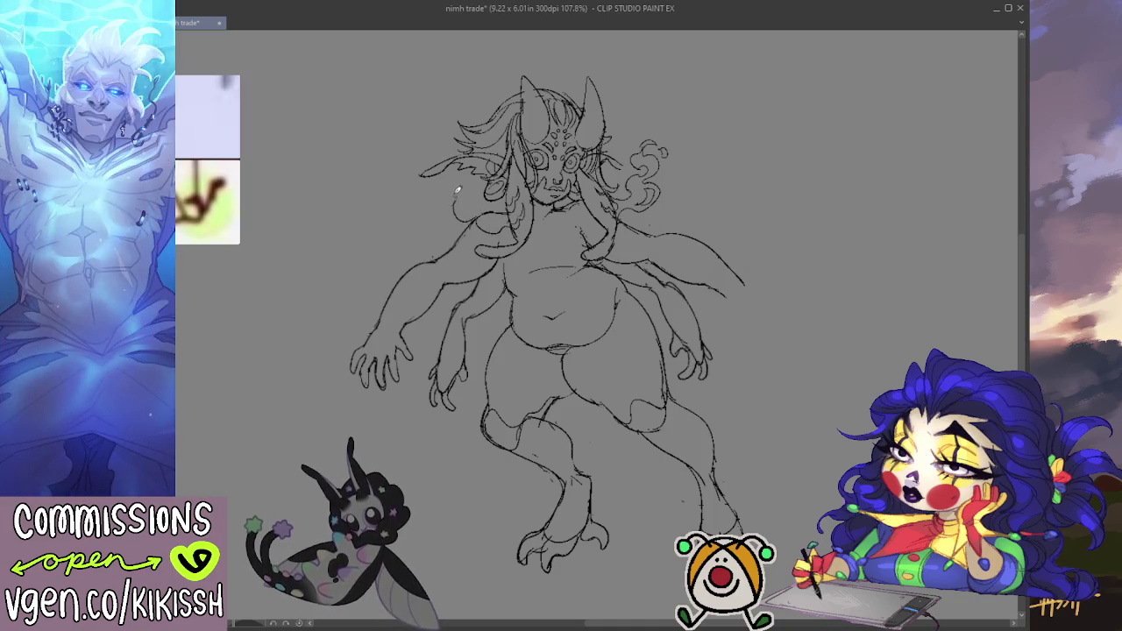
mouse_move(444, 194)
left_mouse_down()
mouse_move(428, 199)
mouse_move(468, 190)
left_mouse_up()
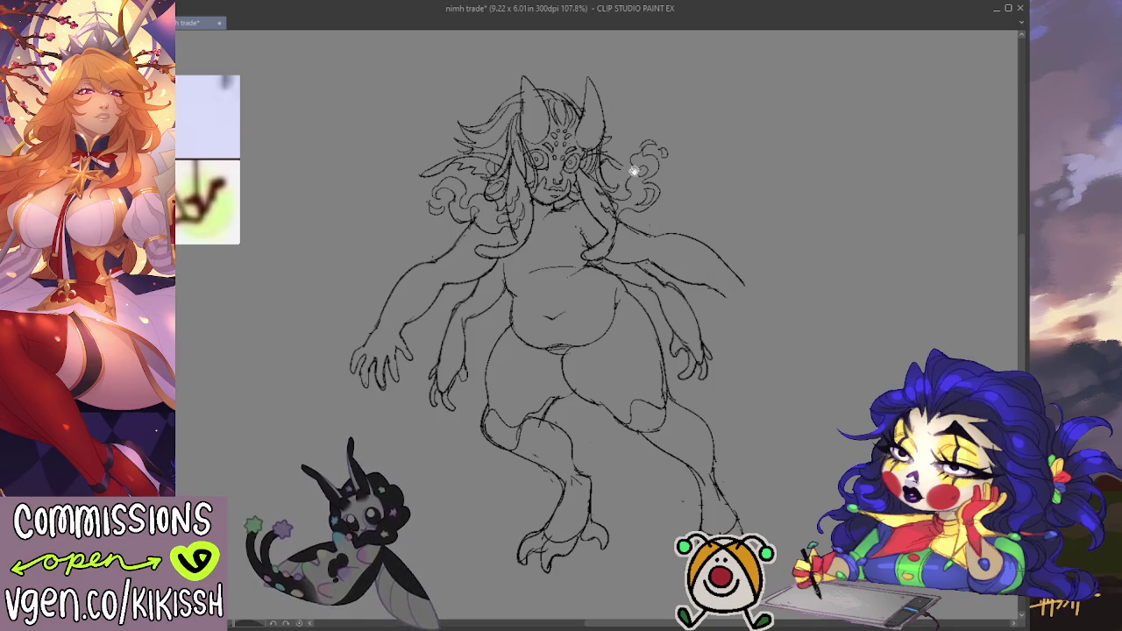
left_click_drag(706, 181, 693, 170)
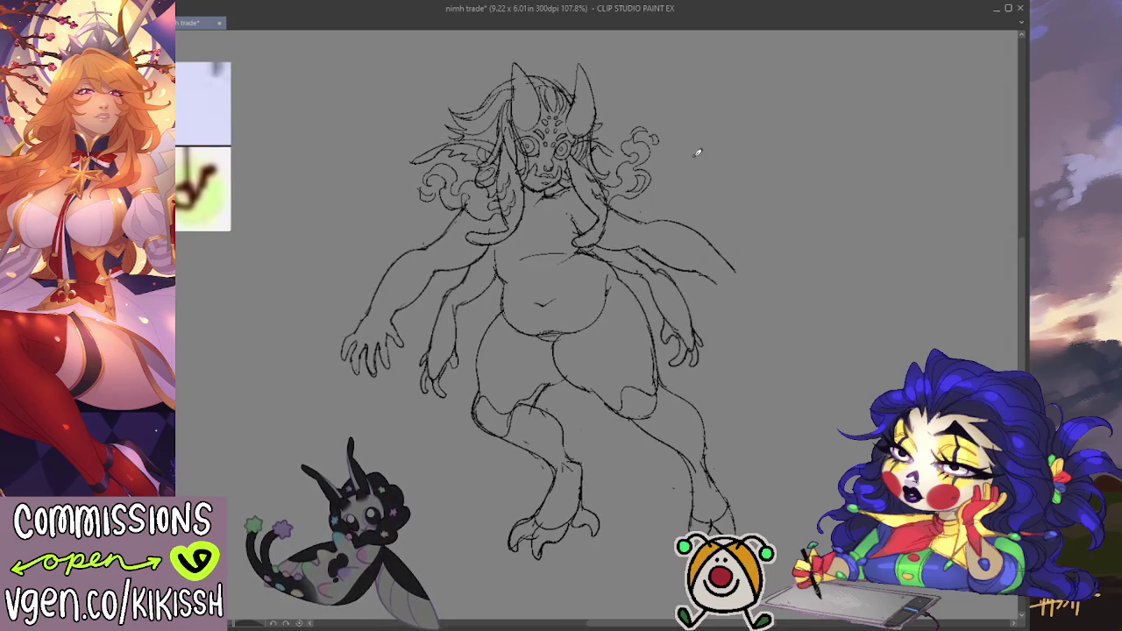
mouse_move(423, 199)
left_mouse_down()
mouse_move(436, 163)
mouse_move(431, 182)
mouse_move(405, 188)
mouse_move(443, 172)
mouse_move(438, 197)
mouse_move(454, 167)
left_mouse_up()
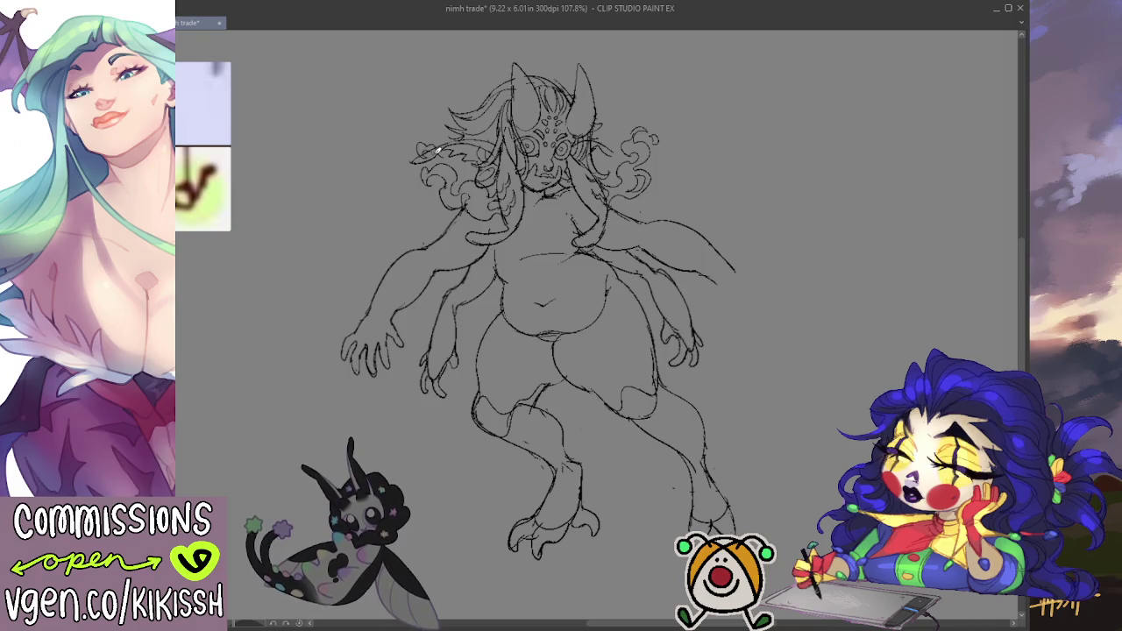
- Enlarge the brush, save the sketch, and start a stroke near the right foot
key("e")
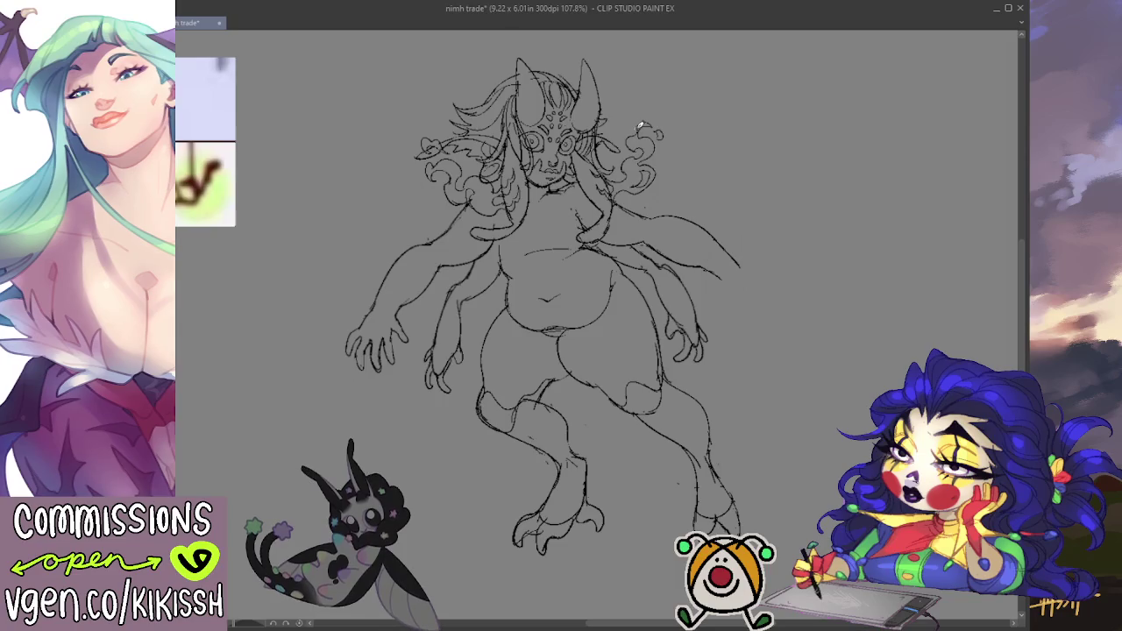
key("ctrl+s")
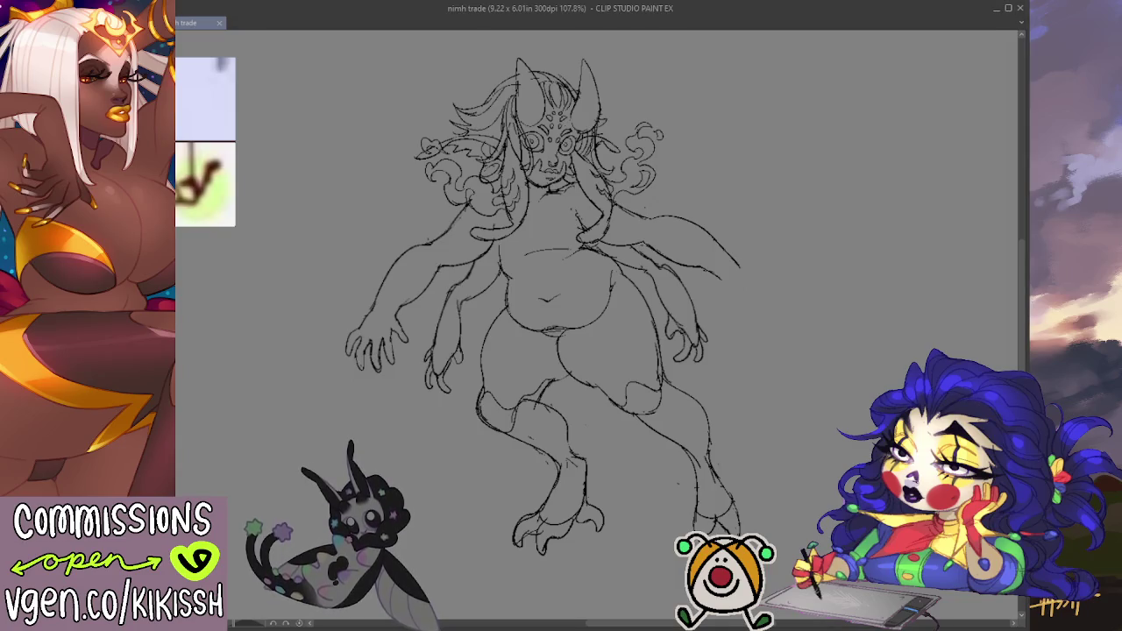
left_click_drag(692, 517, 683, 484)
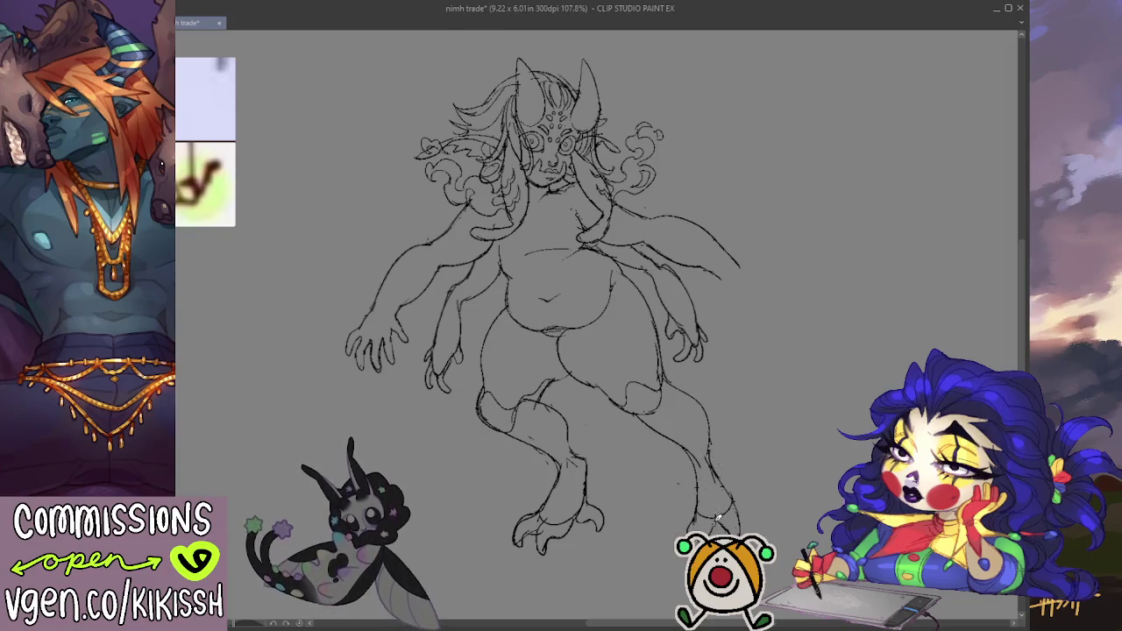
- Sketch toes on the right foot and nudge the view down and right
left_click_drag(715, 518, 756, 531)
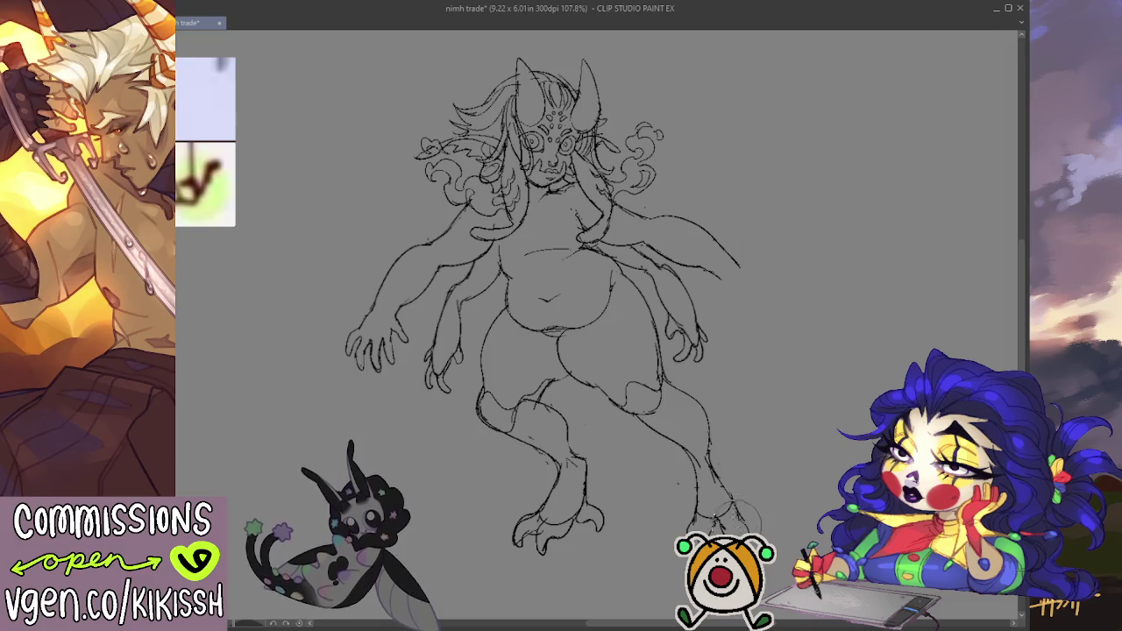
mouse_move(773, 403)
left_mouse_down()
mouse_move(782, 417)
mouse_move(787, 393)
mouse_move(728, 388)
mouse_move(737, 379)
left_mouse_up()
left_click_drag(737, 384, 744, 406)
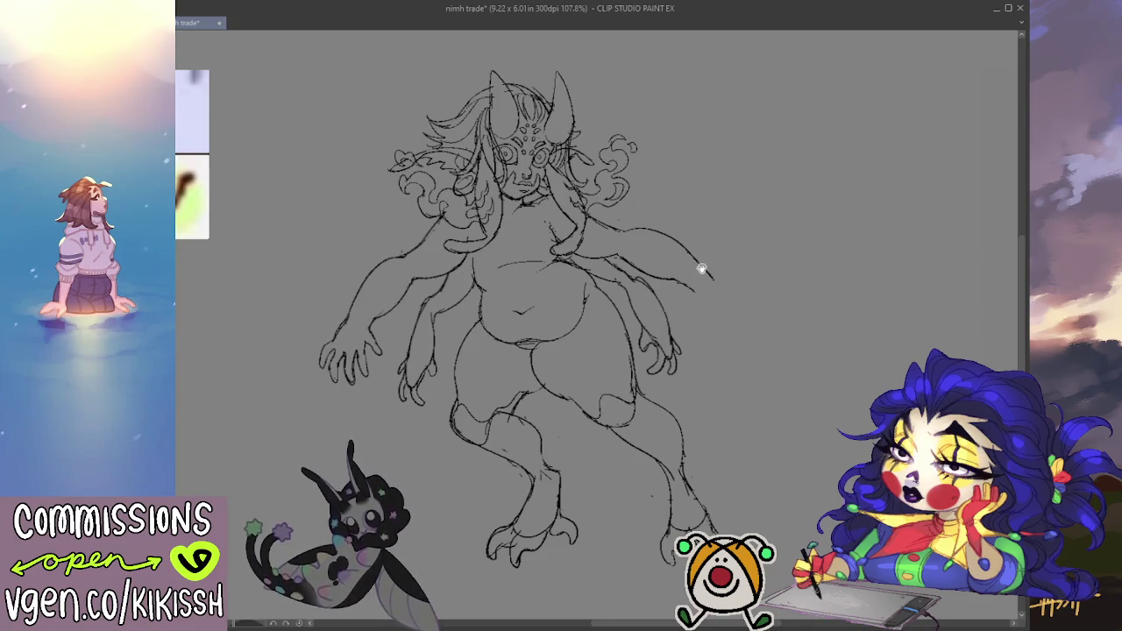
left_click_drag(705, 267, 708, 269)
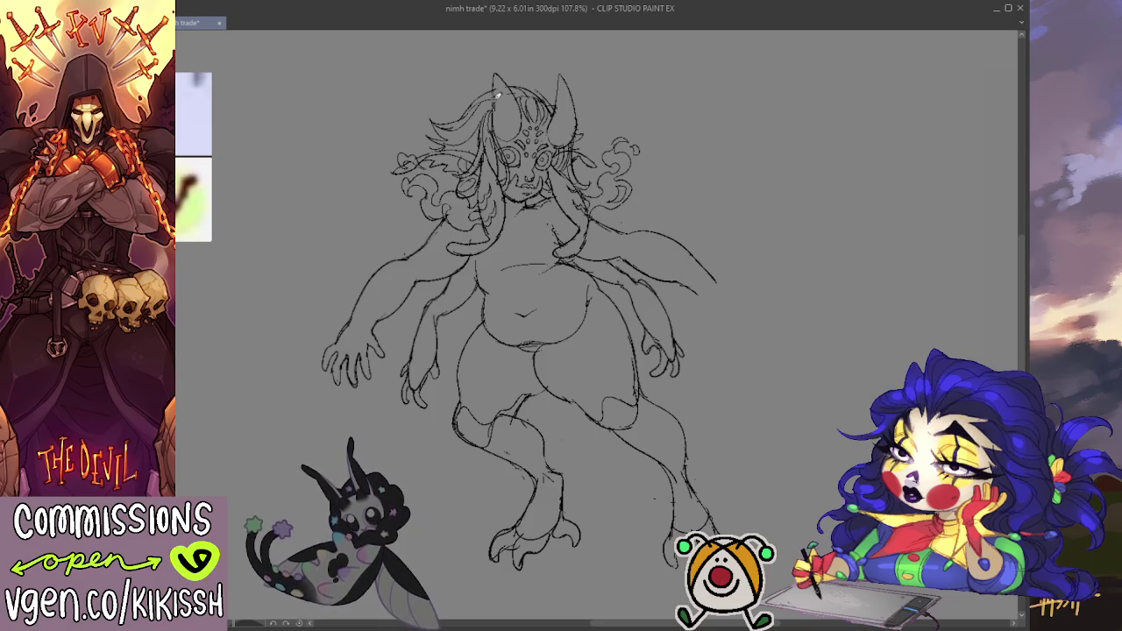
- Redraw the top-left horn line, enlarge the brush, and recentre the creature in view
left_click_drag(494, 116, 496, 75)
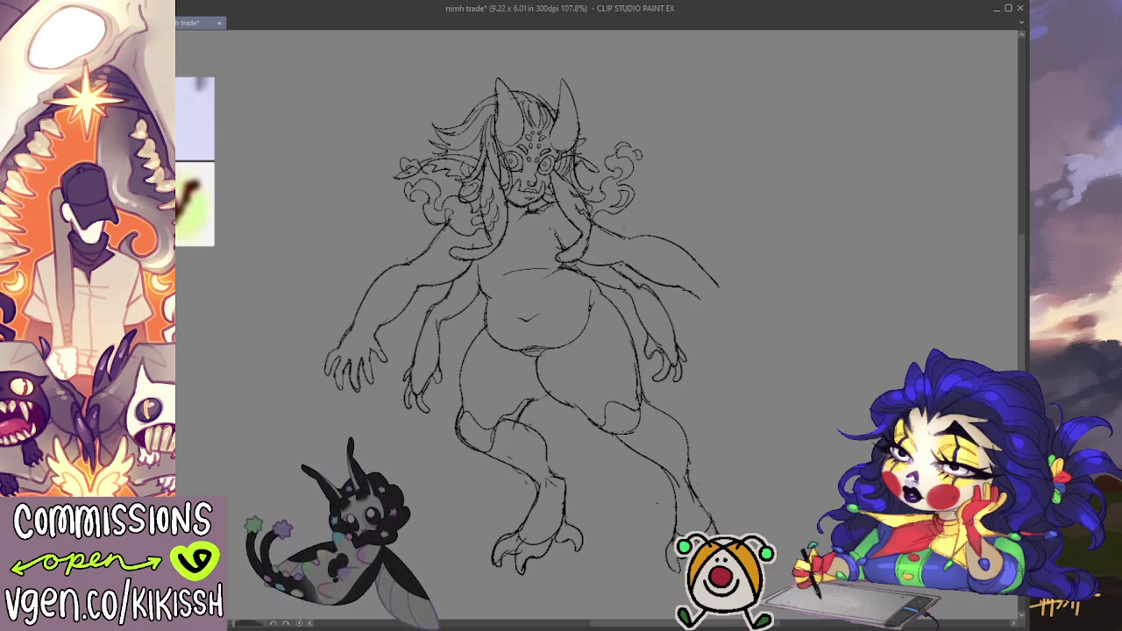
scroll(613, 262, "down", 1)
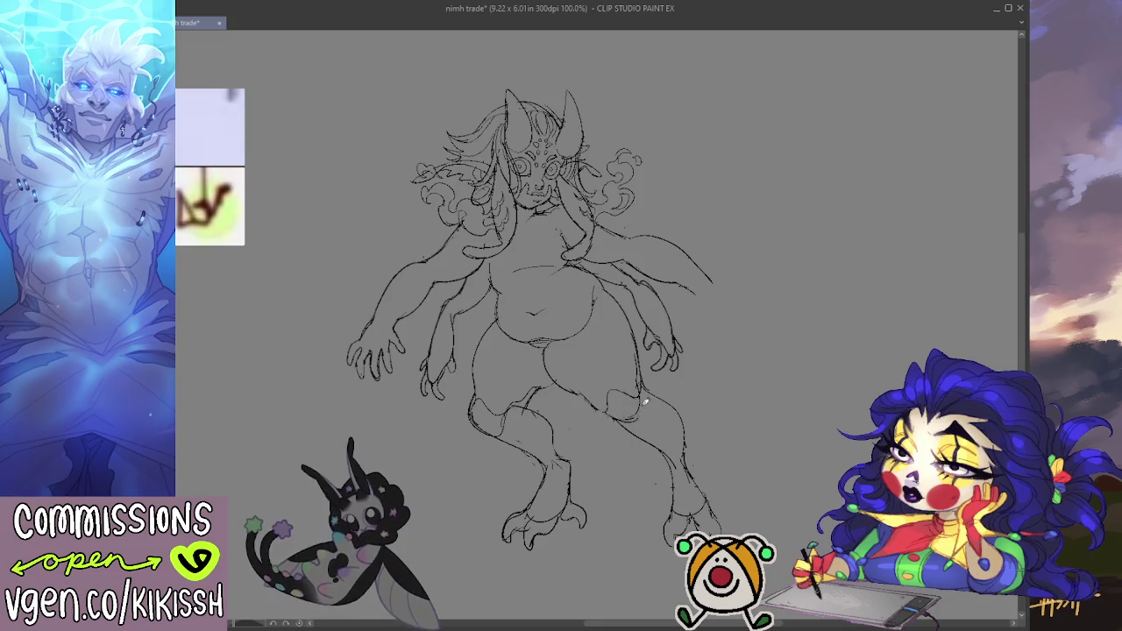
key("e")
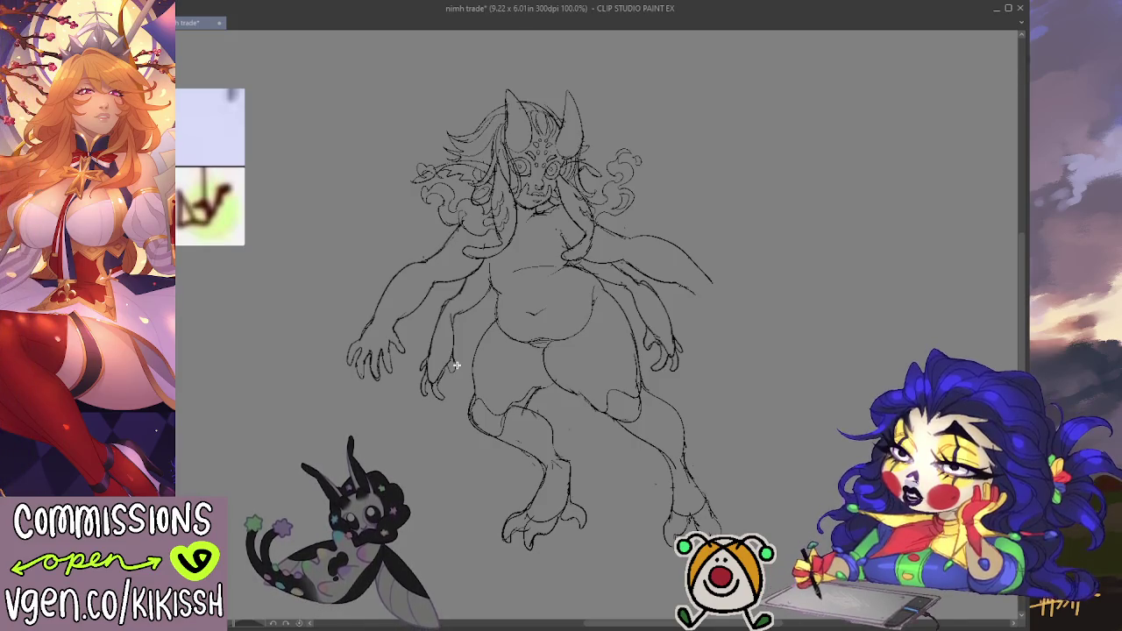
mouse_move(799, 418)
left_mouse_down()
mouse_move(898, 358)
mouse_move(852, 394)
left_mouse_up()
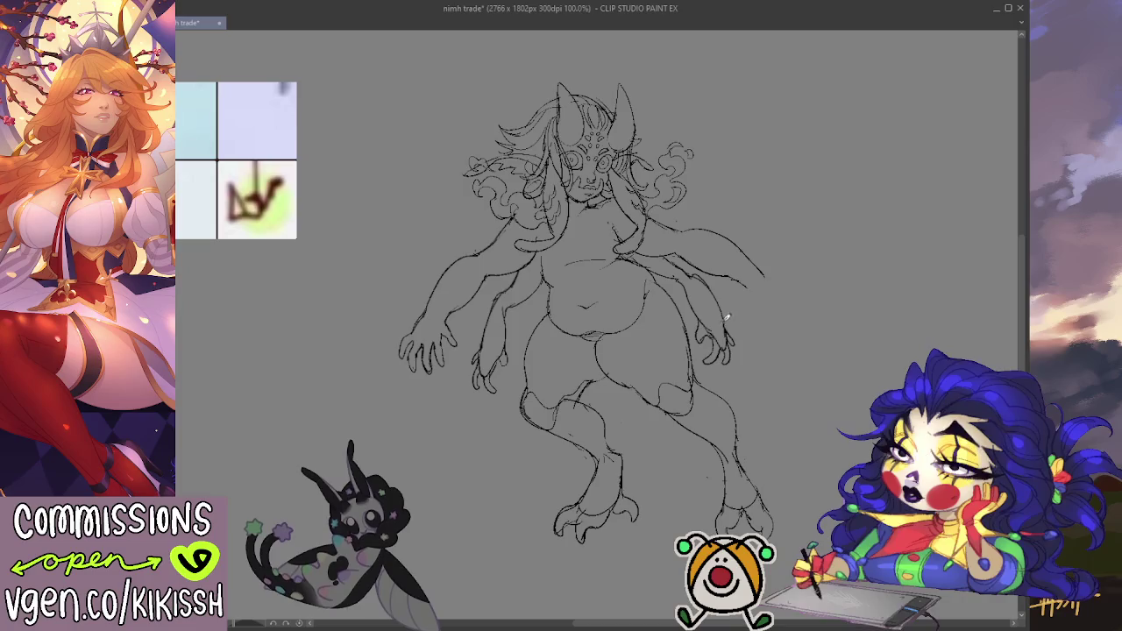
scroll(703, 275, "down", 5)
scroll(703, 275, "down", 2)
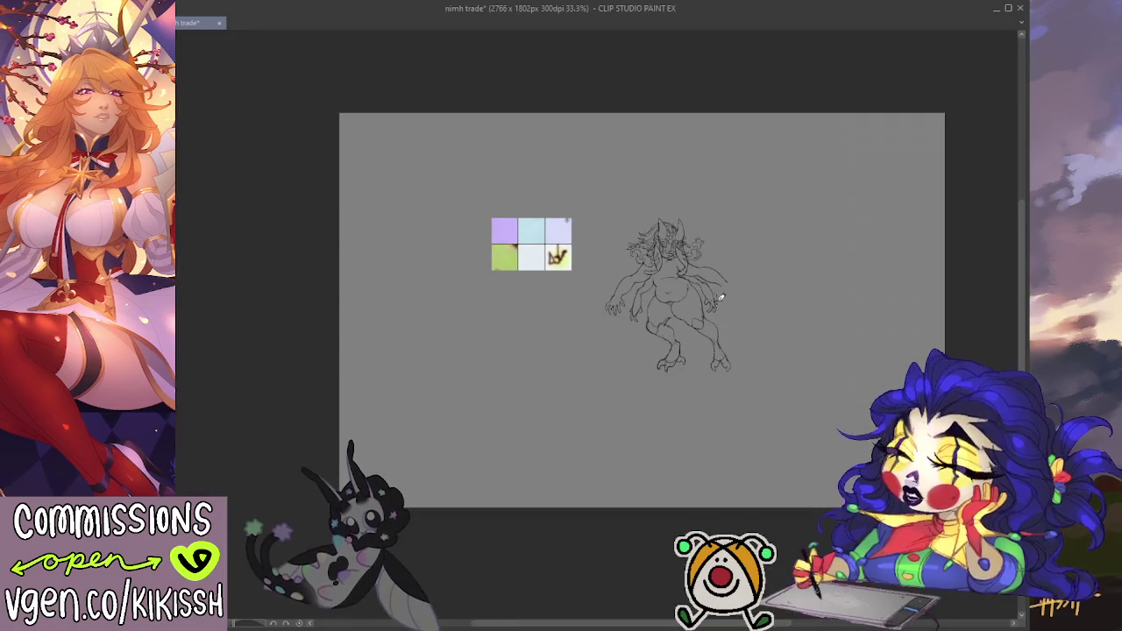
scroll(754, 341, "up", 3)
scroll(745, 316, "up", 3)
scroll(696, 268, "up", 1)
scroll(792, 378, "up", 1)
scroll(798, 360, "down", 2)
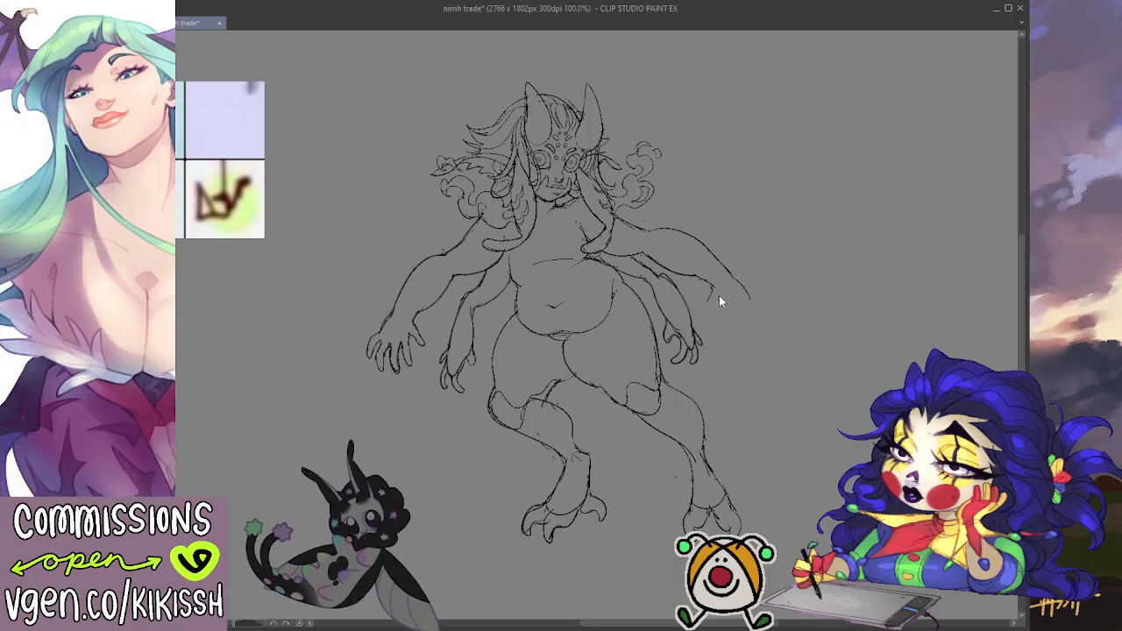
- Extend the right arm's outline and add finger lines, mirroring the canvas to check proportions
left_click_drag(751, 296, 769, 302)
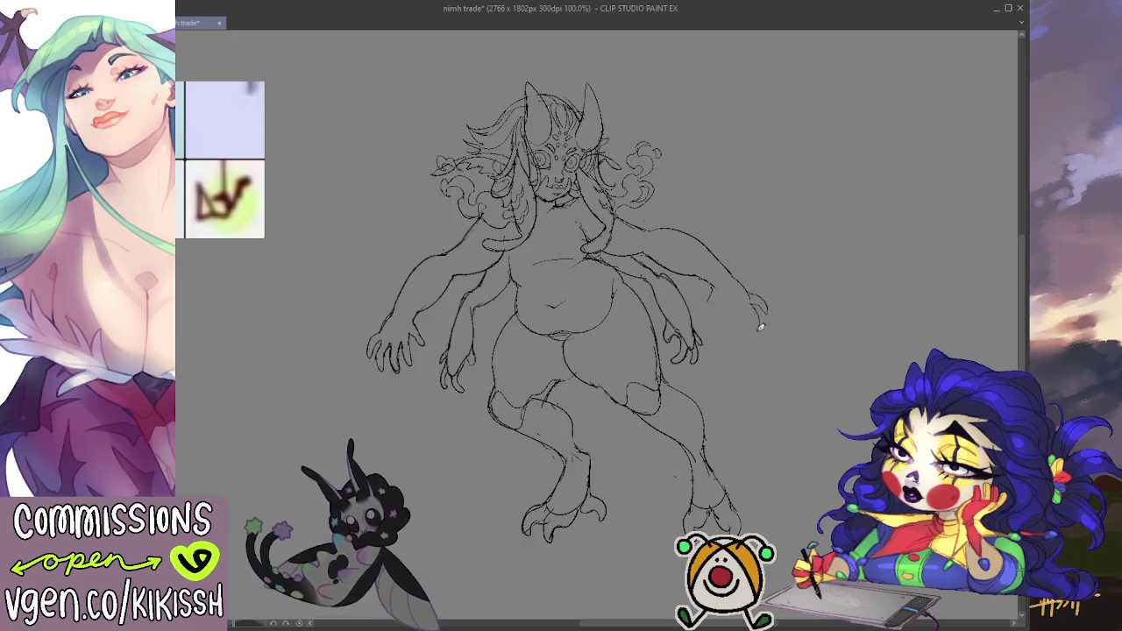
left_click_drag(750, 303, 746, 329)
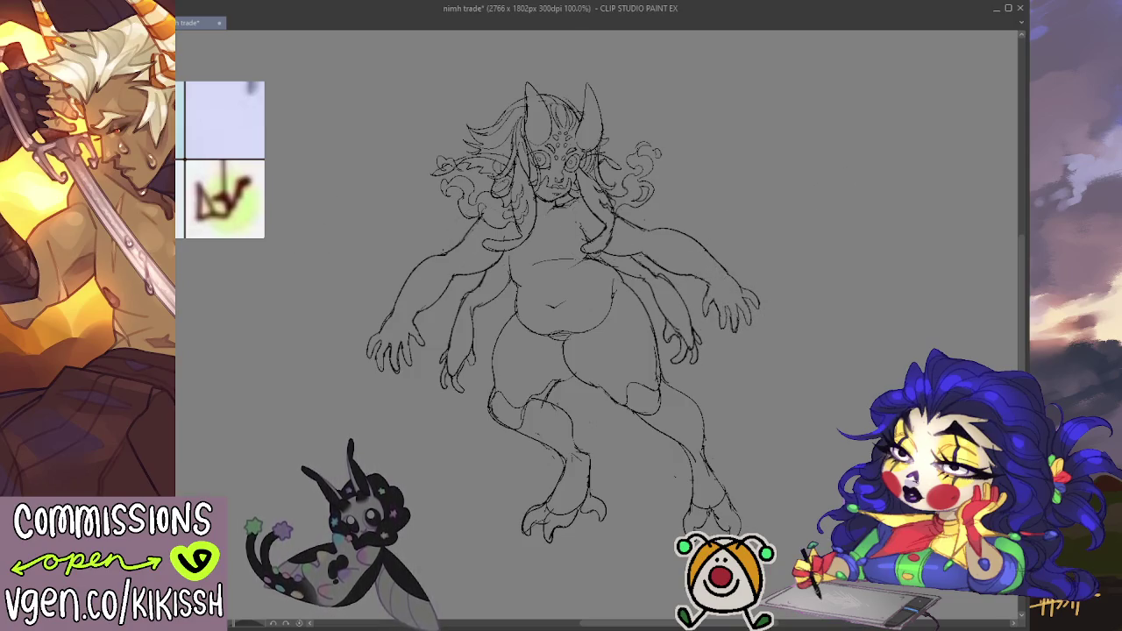
key("h")
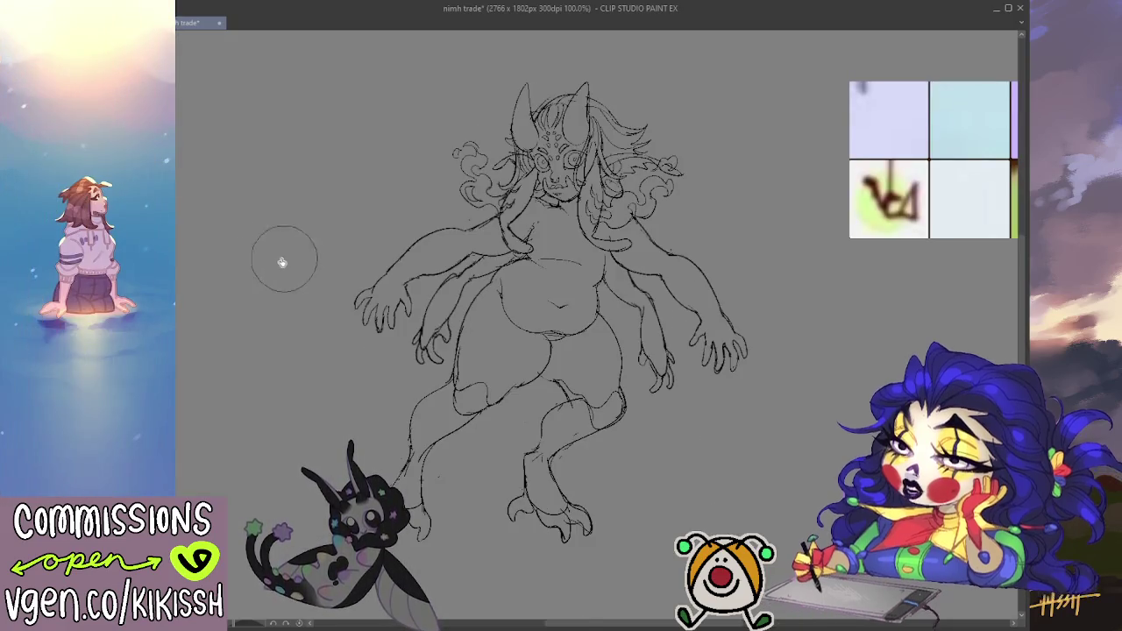
key("h")
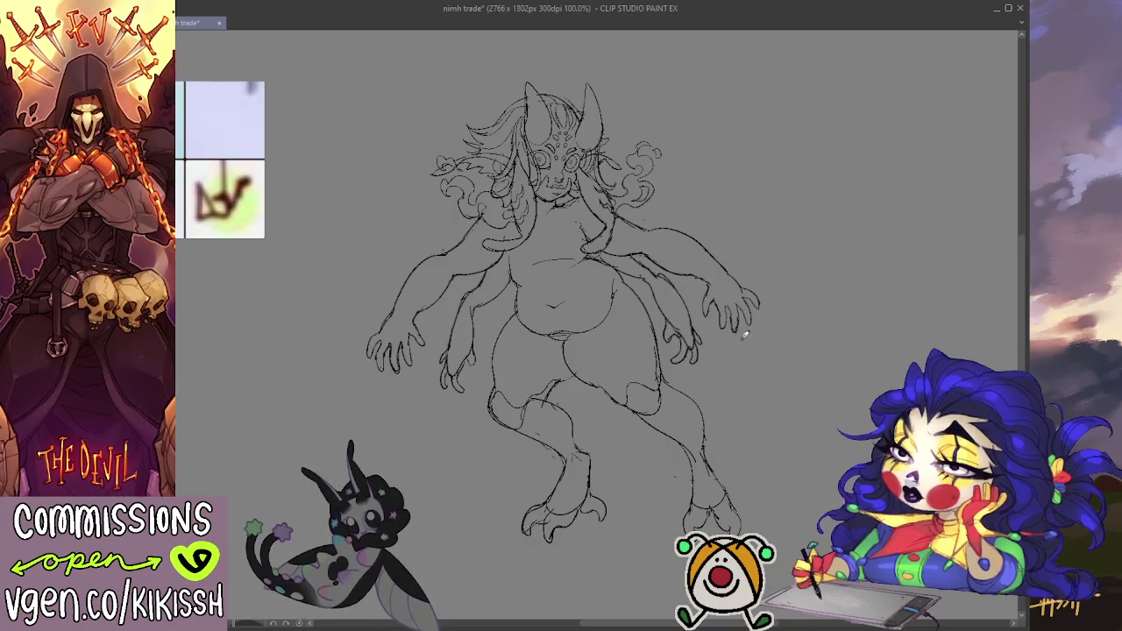
- Compare the hand strokes with undo/redo, then add a small curl beside the hair
key("ctrl+z")
key("ctrl+z")
key("ctrl+z")
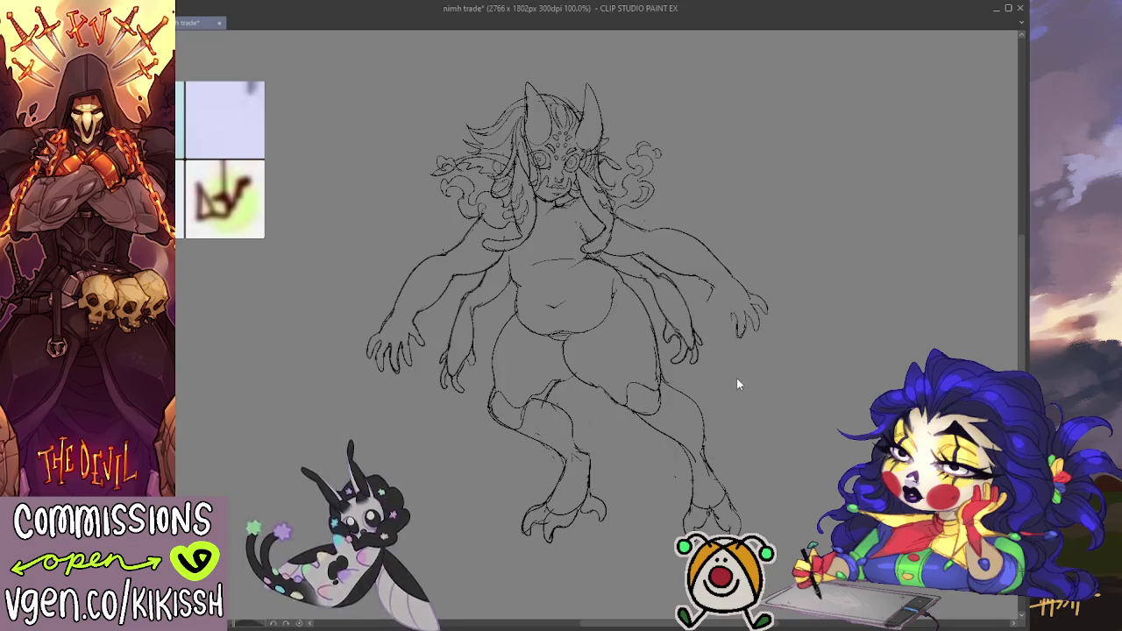
key("ctrl+y")
key("ctrl+y")
key("ctrl+y")
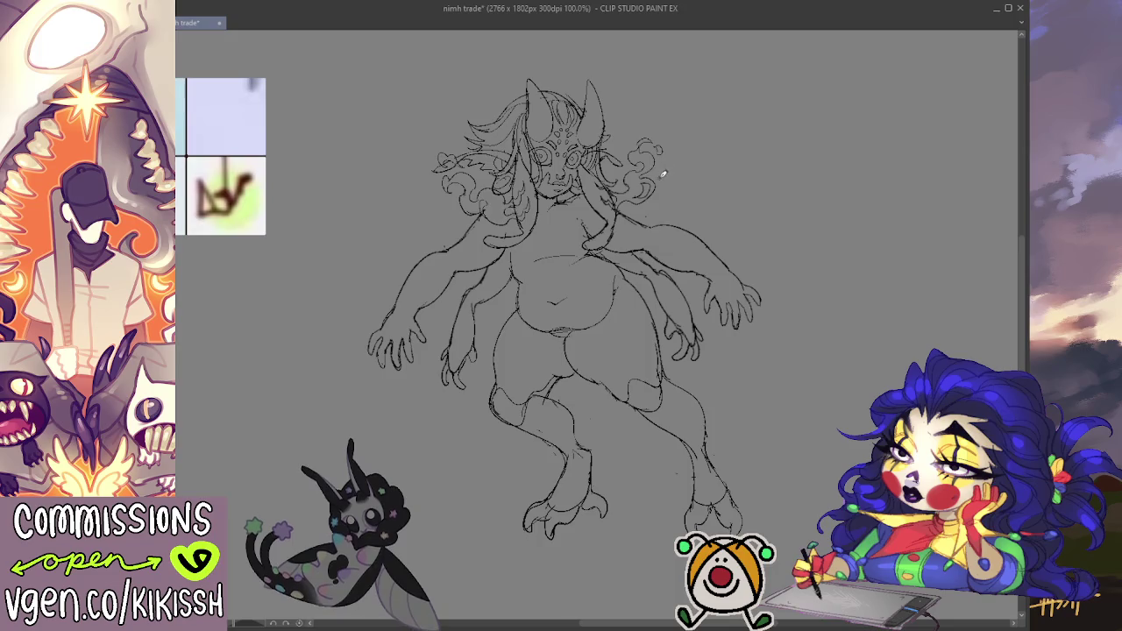
left_click_drag(663, 152, 666, 164)
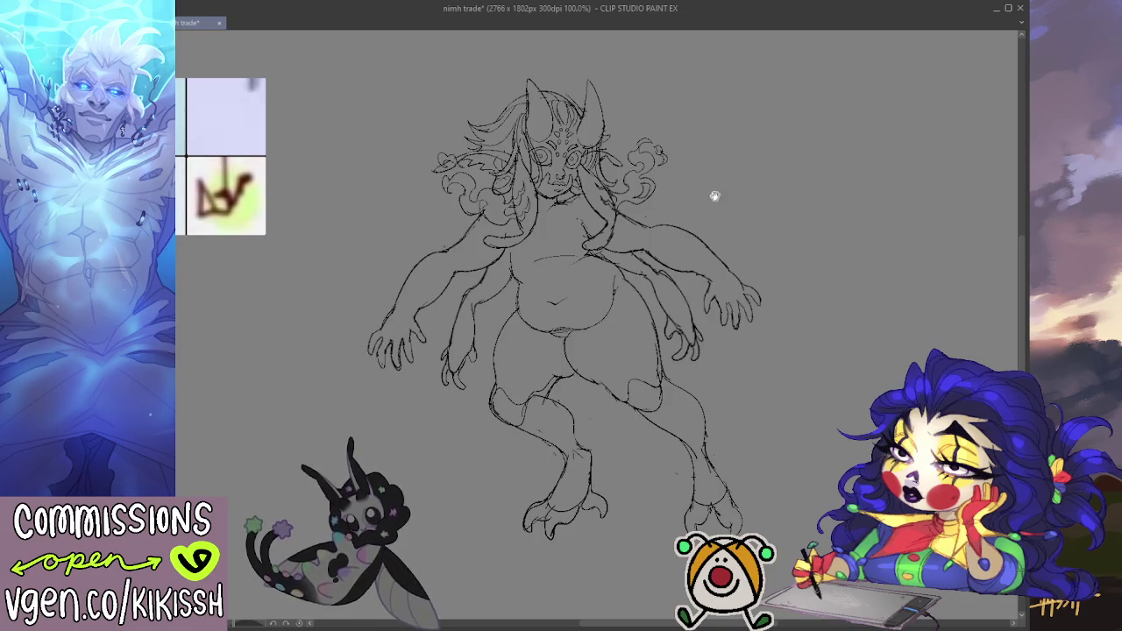
- Scroll the view and sketch a new line down the lower leg
scroll(721, 192, "down", 1)
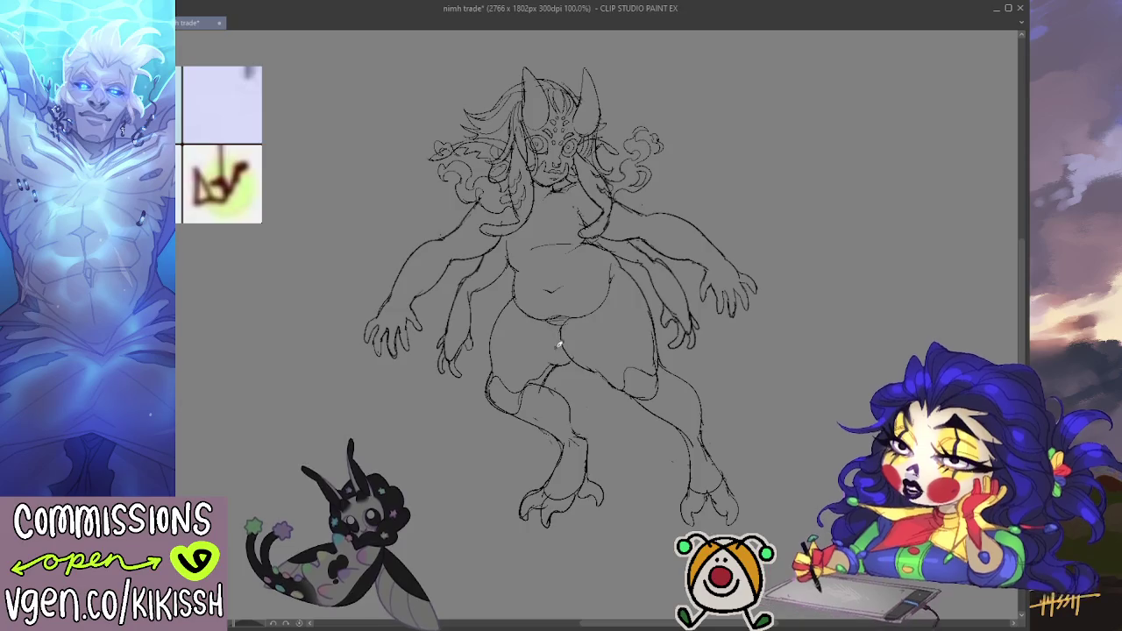
left_click_drag(569, 356, 620, 443)
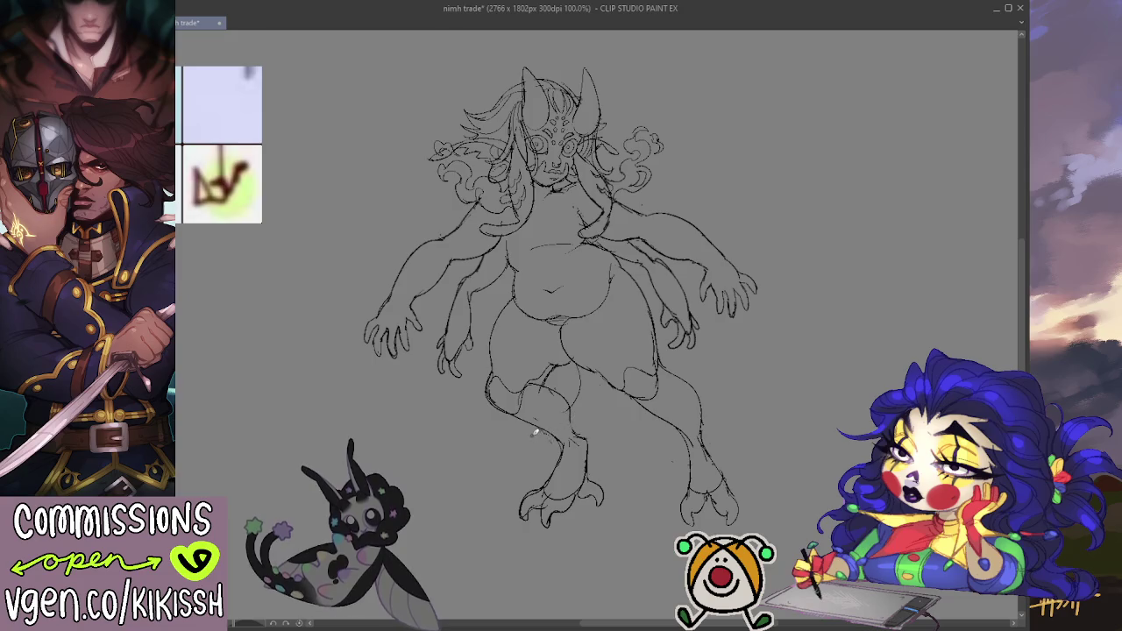
- Add another leg line and rough in the left tail curving under the lower leg
left_click_drag(594, 377, 601, 441)
left_click_drag(548, 467, 456, 489)
mouse_move(557, 468)
left_mouse_down()
mouse_move(465, 494)
mouse_move(420, 442)
mouse_move(461, 469)
left_mouse_up()
key("ctrl+z")
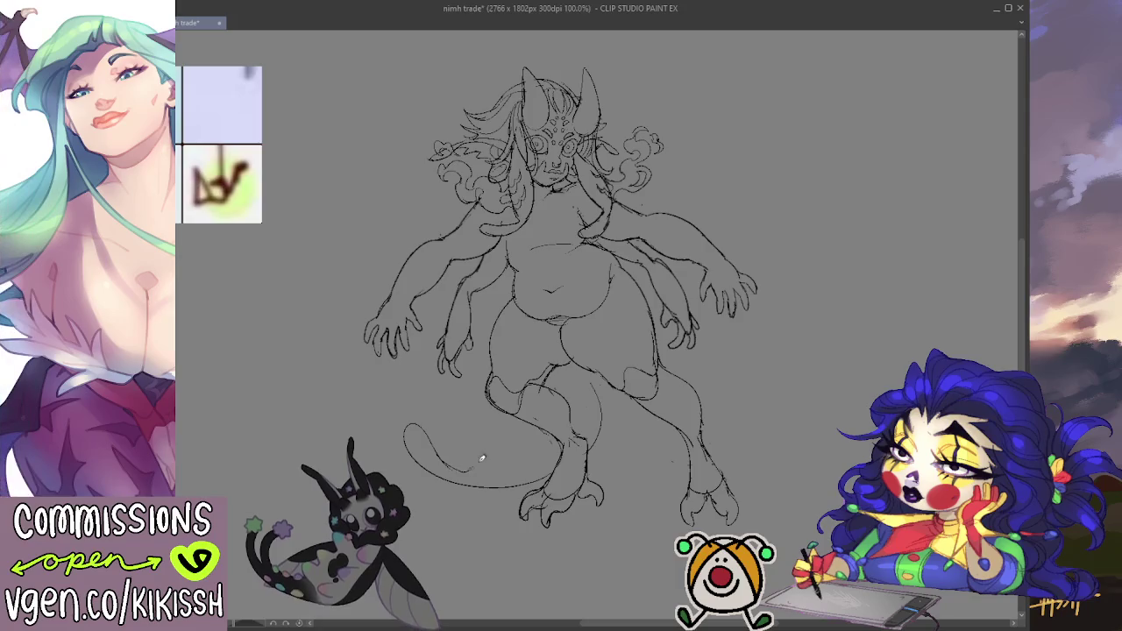
left_click_drag(455, 463, 544, 433)
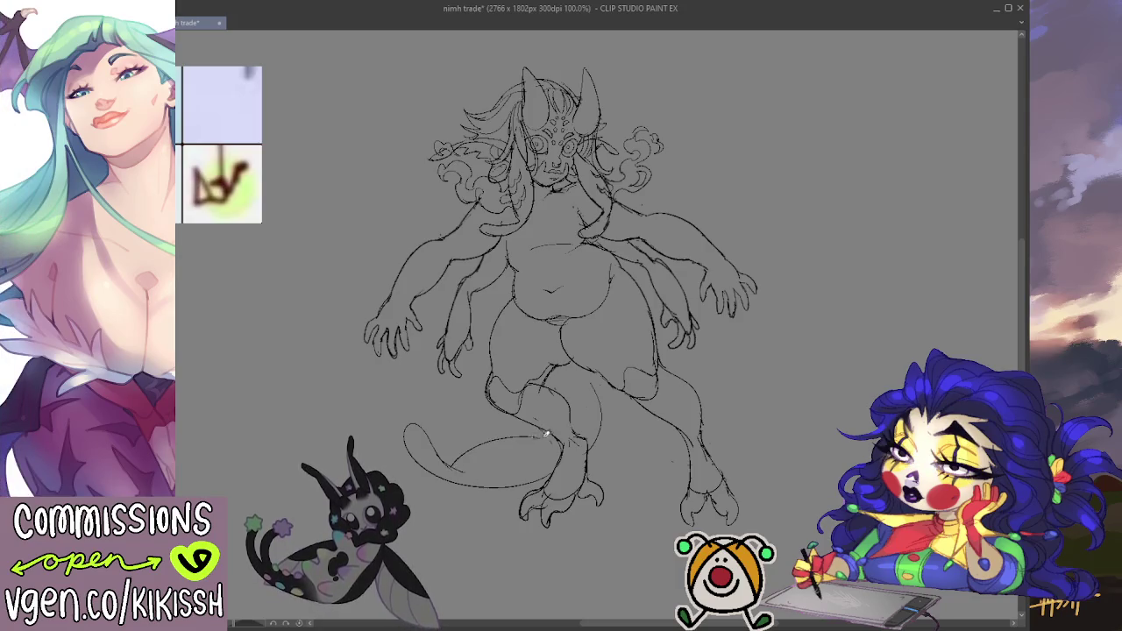
key("ctrl+z")
left_click_drag(442, 464, 522, 427)
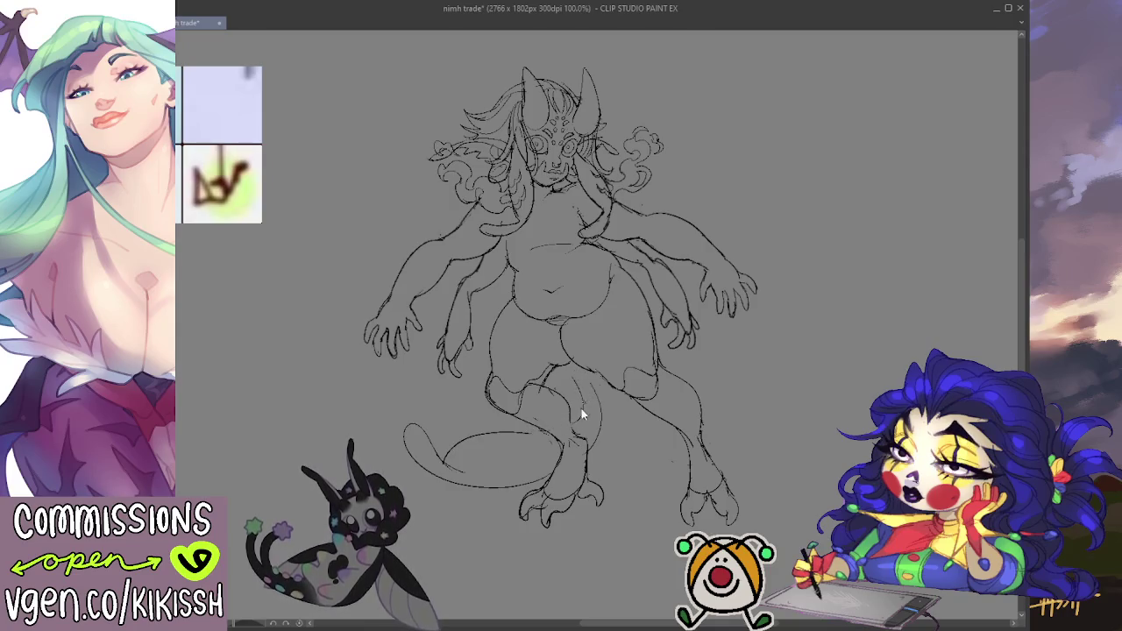
- Sweep the right tail out toward the lower right, mirroring the canvas to check
mouse_move(605, 381)
left_mouse_down()
mouse_move(637, 423)
mouse_move(680, 445)
left_mouse_up()
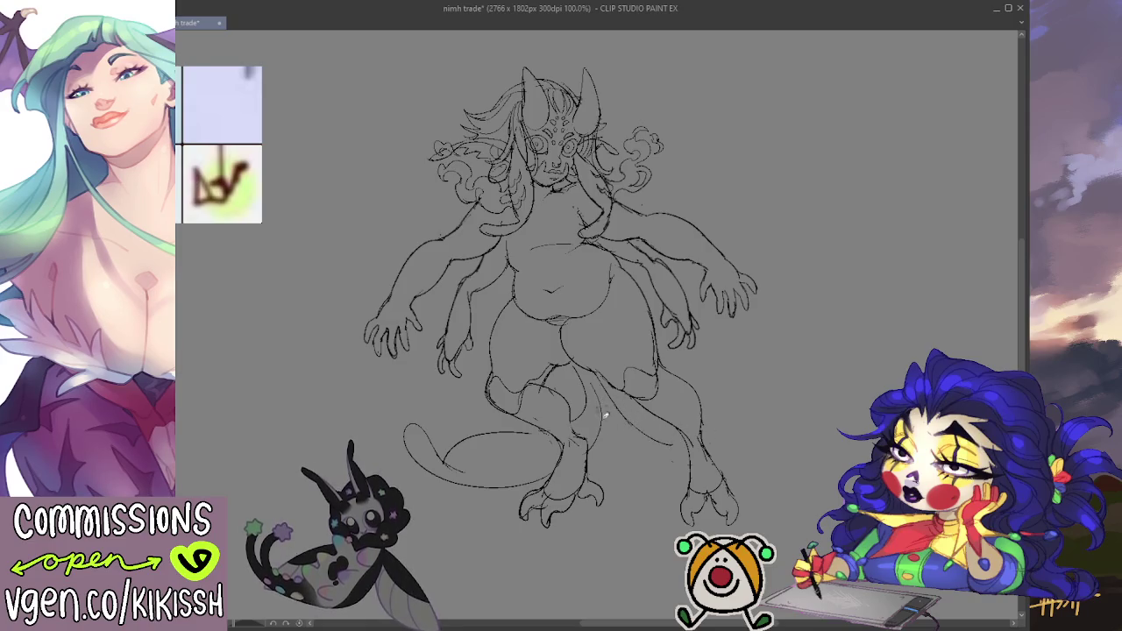
mouse_move(619, 449)
left_mouse_down()
mouse_move(697, 478)
mouse_move(764, 383)
left_mouse_up()
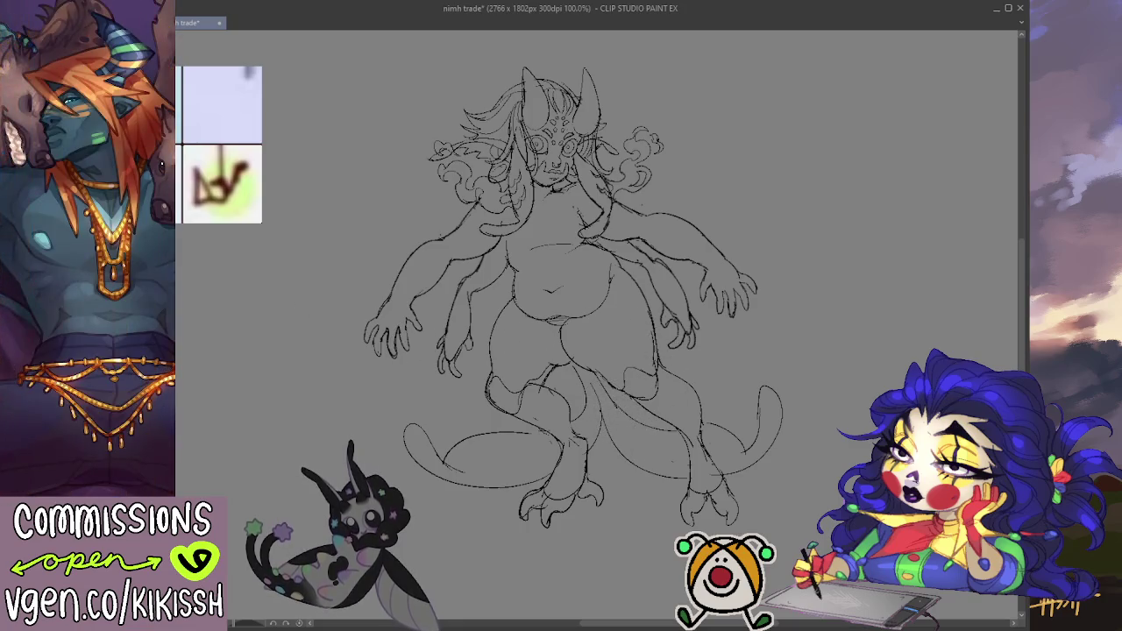
key("h")
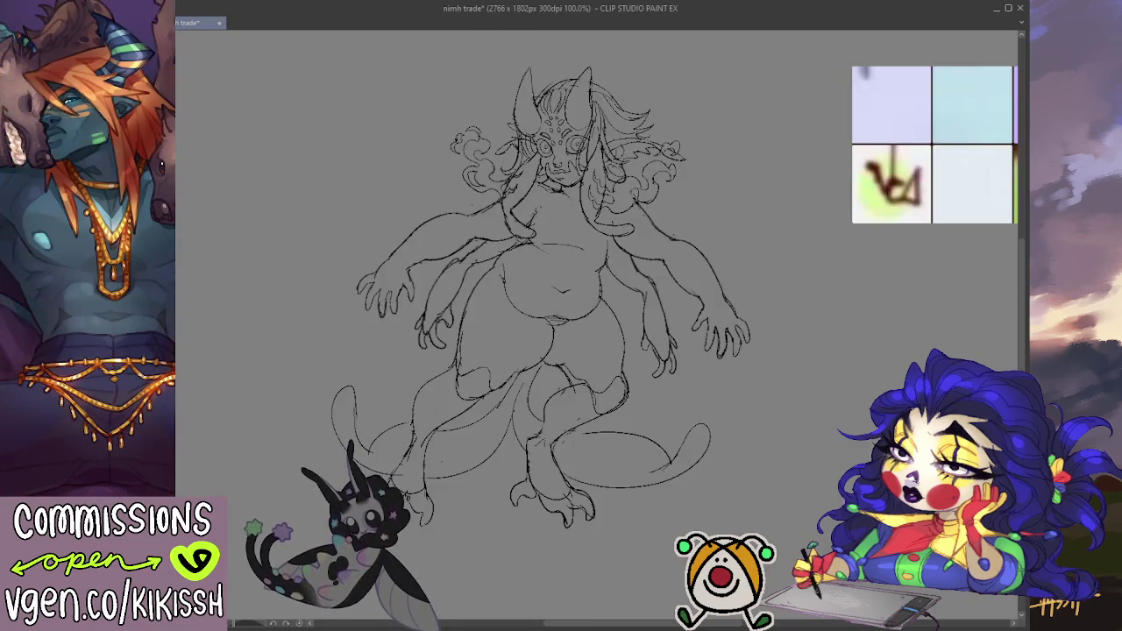
key("h")
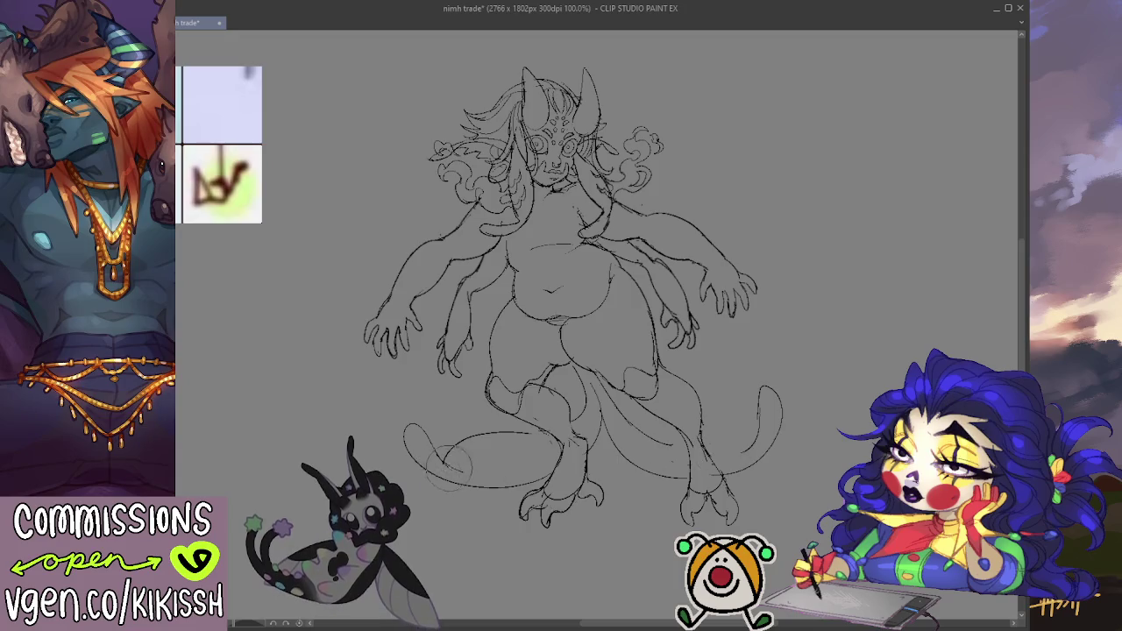
- Erase the left tail-tip curl and rework the right tail's sweeping curve
left_click_drag(416, 432, 430, 439)
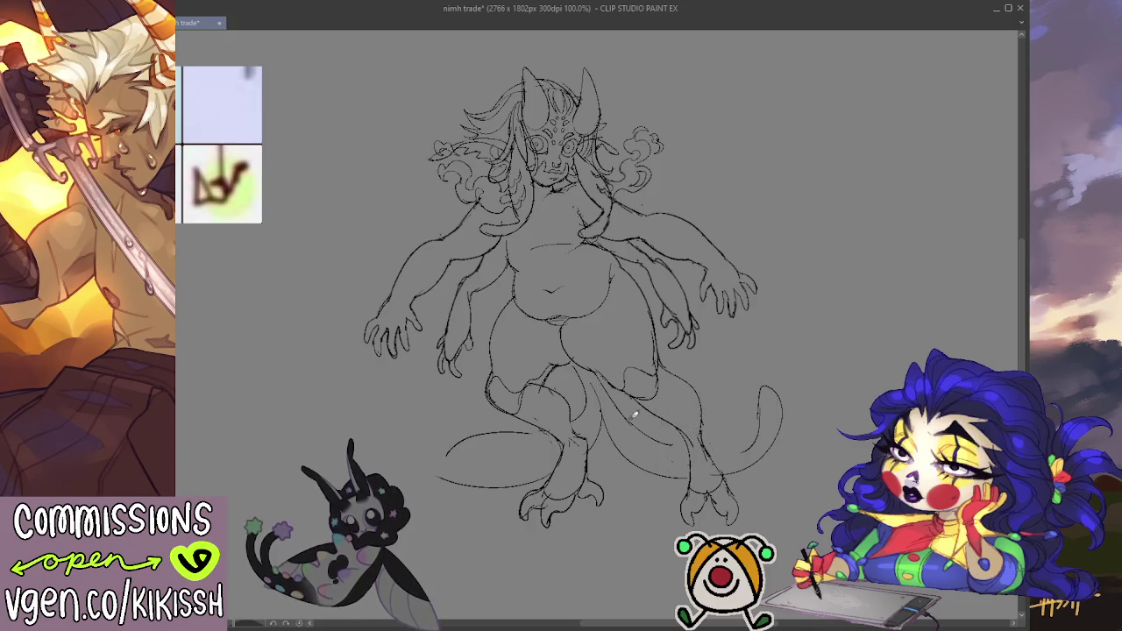
left_click_drag(630, 416, 756, 430)
key("ctrl+z")
left_click_drag(666, 456, 714, 469)
key("ctrl+z")
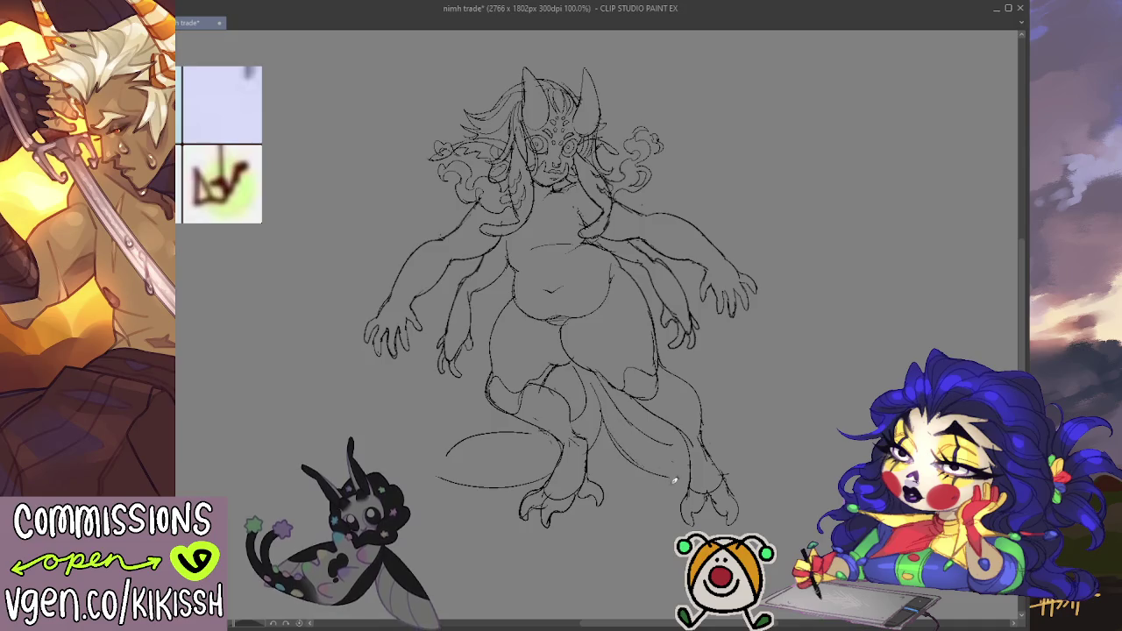
- Curl the right tail tip upward and add a curl at the left tail's end
left_click_drag(739, 476, 781, 380)
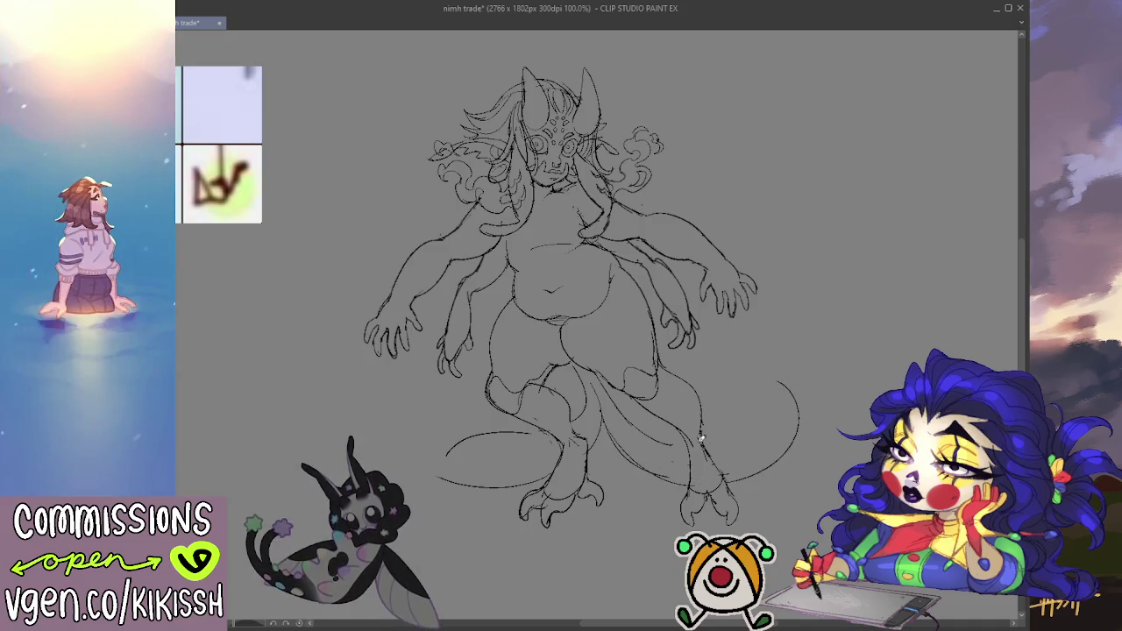
left_click_drag(661, 428, 773, 432)
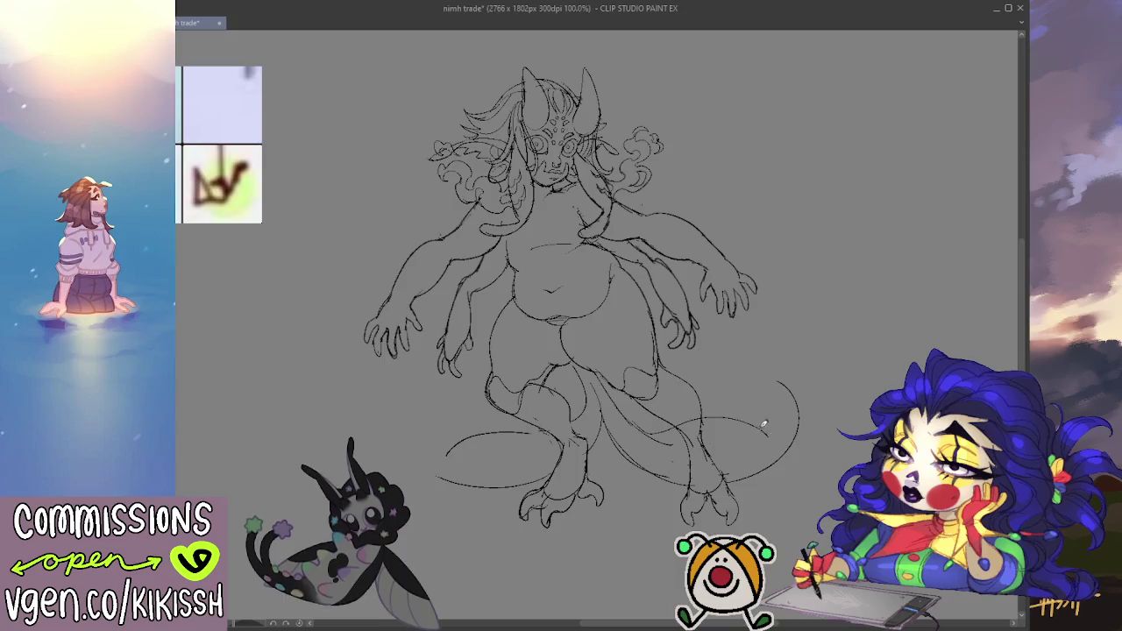
key("ctrl+z")
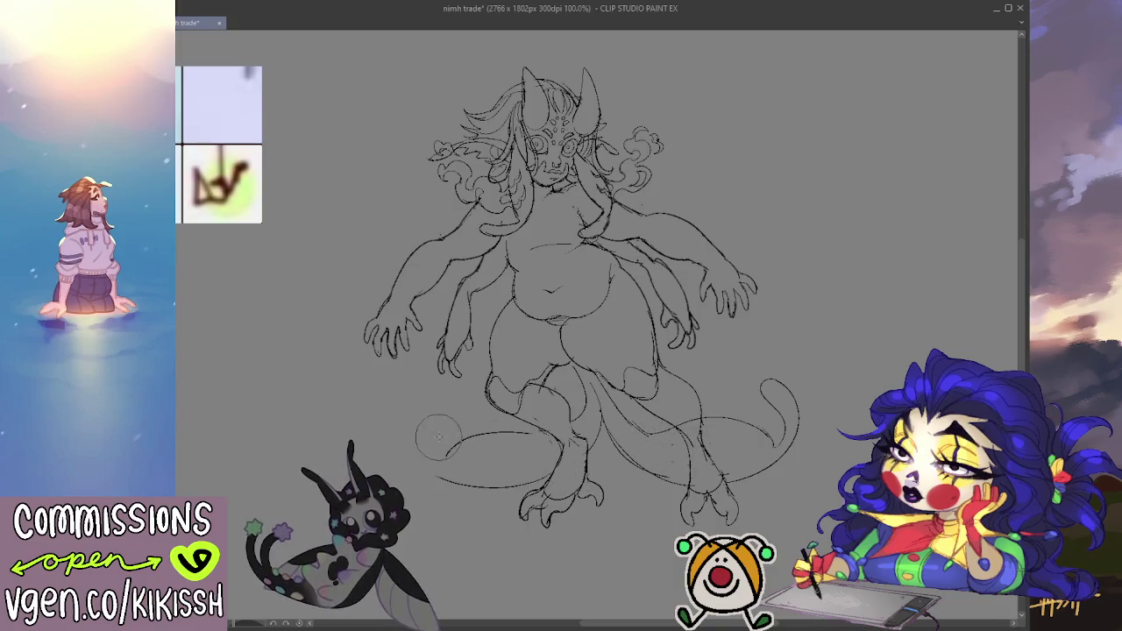
left_click_drag(422, 469, 434, 409)
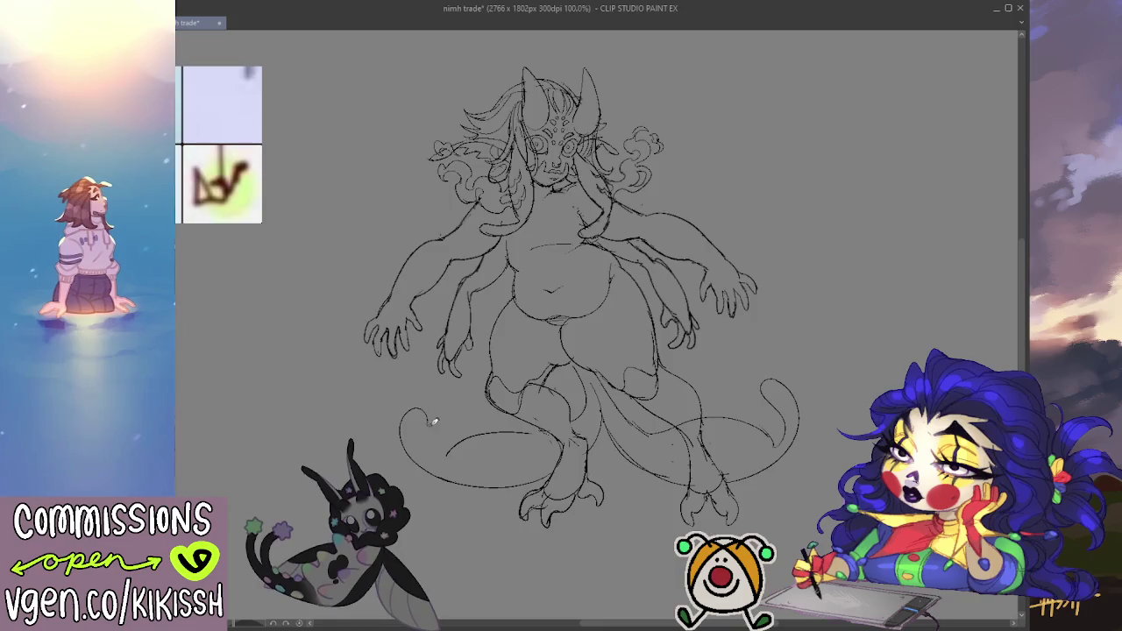